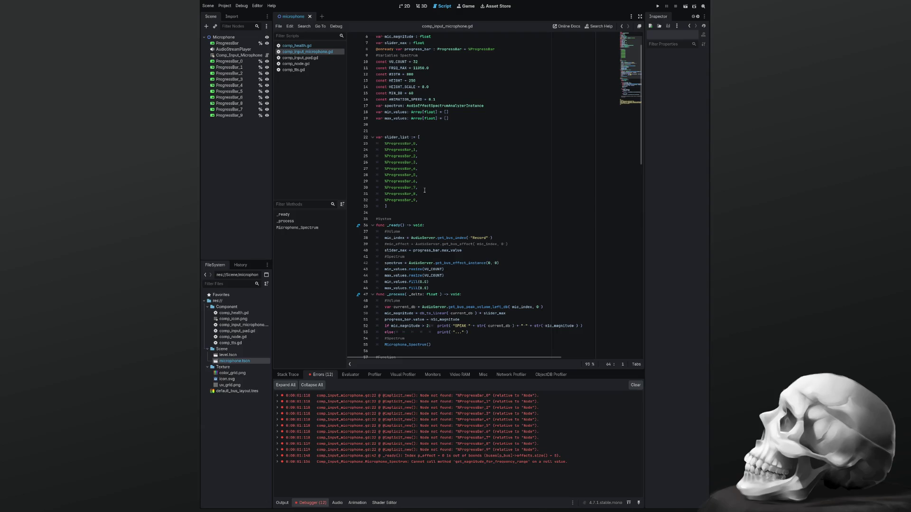
# Step: Add blank lines after the slider_max line and above the #Spectrum comment
pyautogui.click(473, 252)
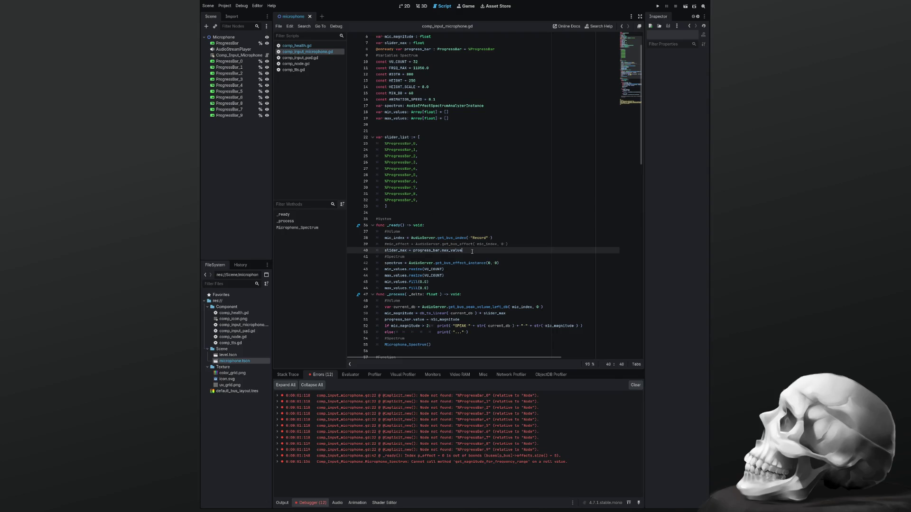
pyautogui.press('Return')
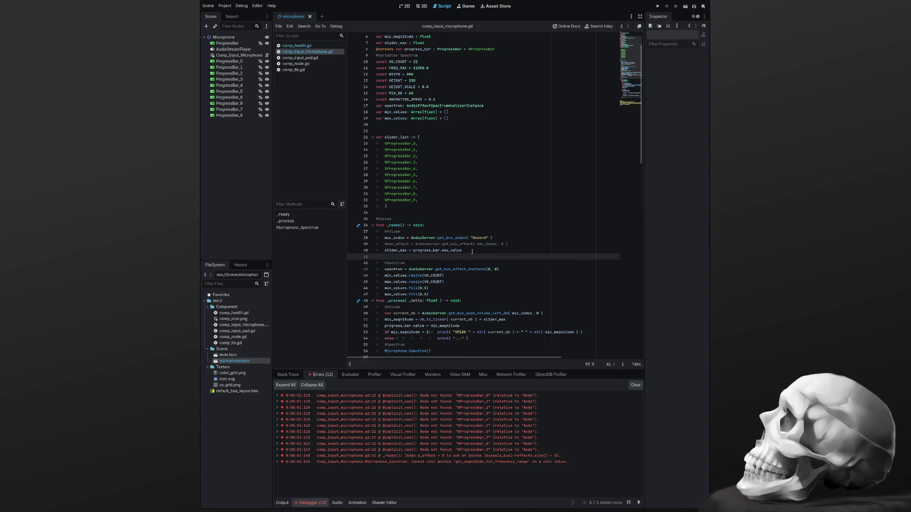
pyautogui.scroll(-4, 472, 252)
pyautogui.click(453, 270)
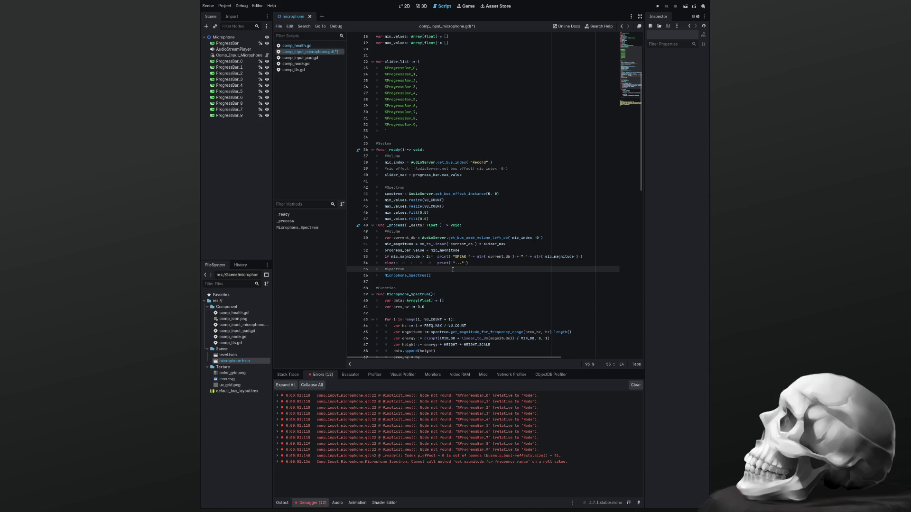
pyautogui.press('Home')
pyautogui.press('Home')
pyautogui.press('Return')
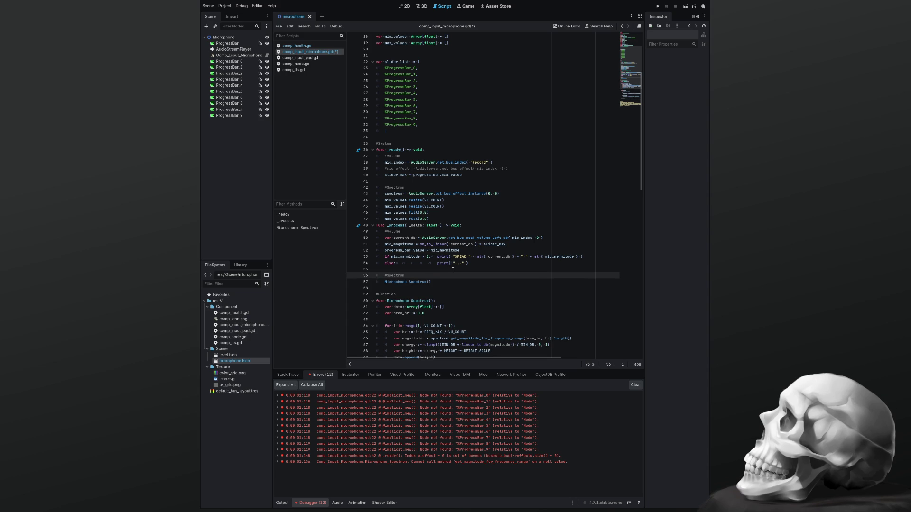
# Step: Declare an empty func Microphone_Volume(): under the #Function comment
pyautogui.press('Down')
pyautogui.press('Down')
pyautogui.press('Down')
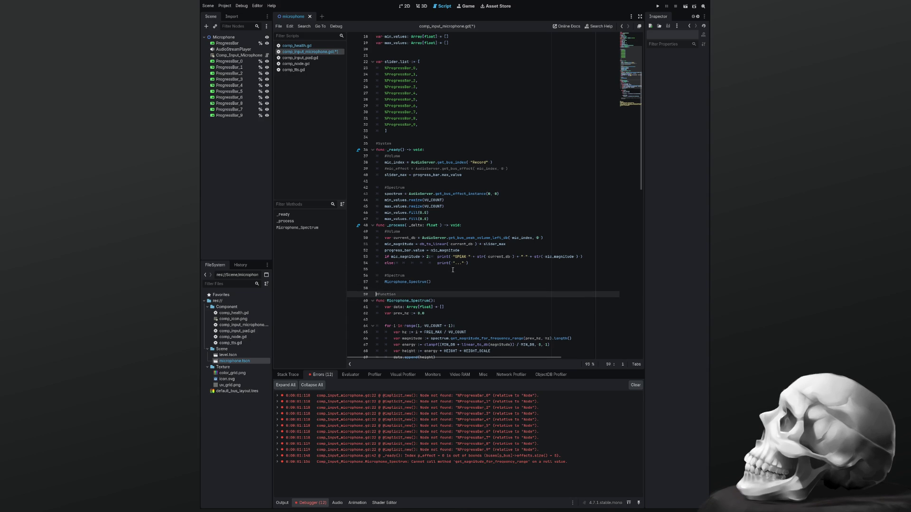
pyautogui.press('End')
pyautogui.press('Return')
pyautogui.write('f')
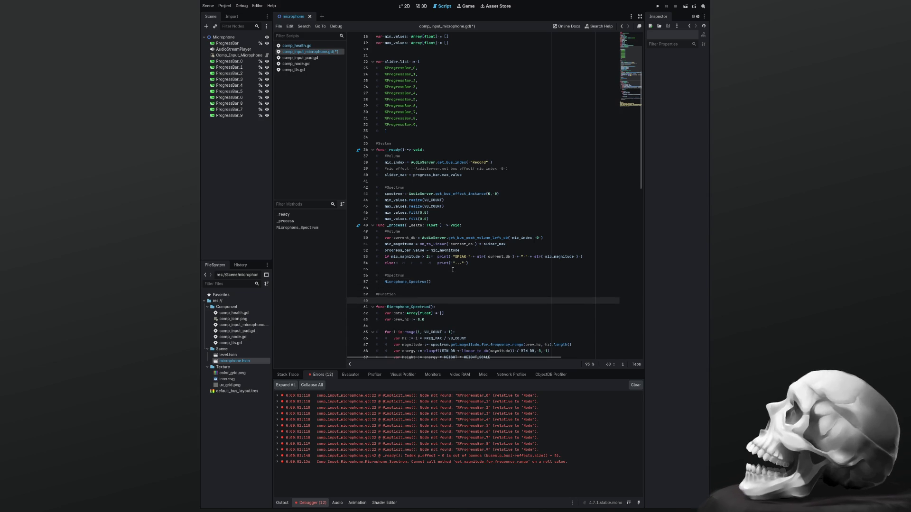
pyautogui.write('unc ')
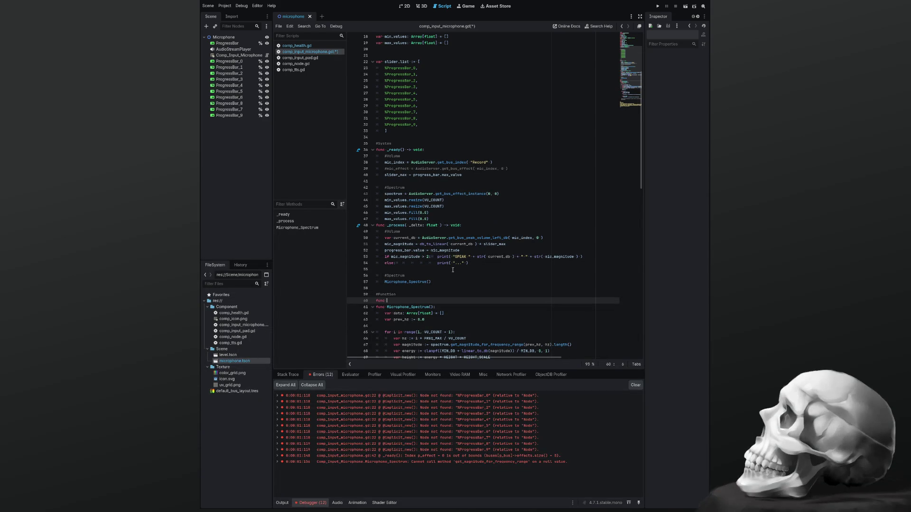
pyautogui.write('Micr')
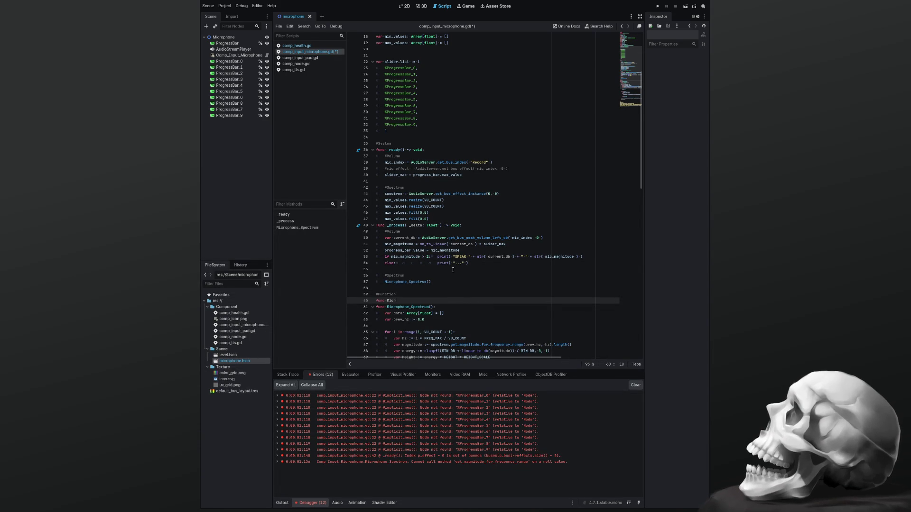
pyautogui.write('ophone')
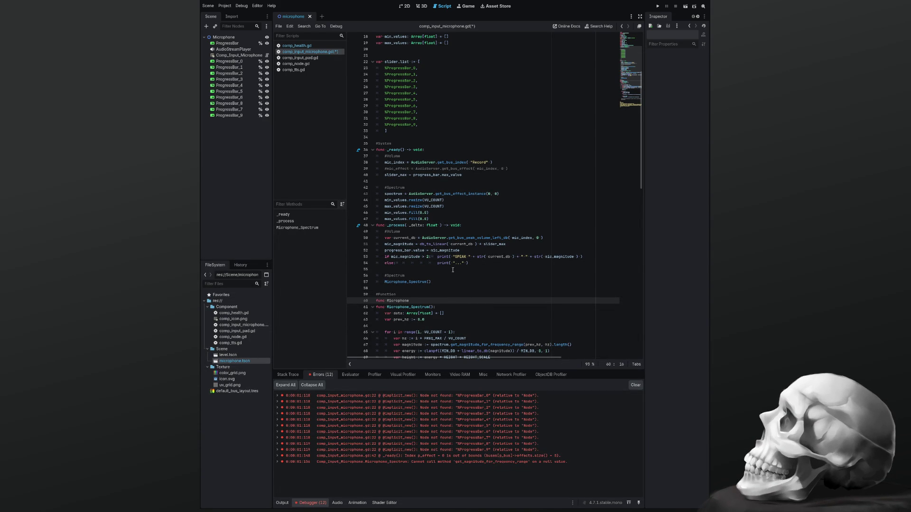
pyautogui.write('_Volume')
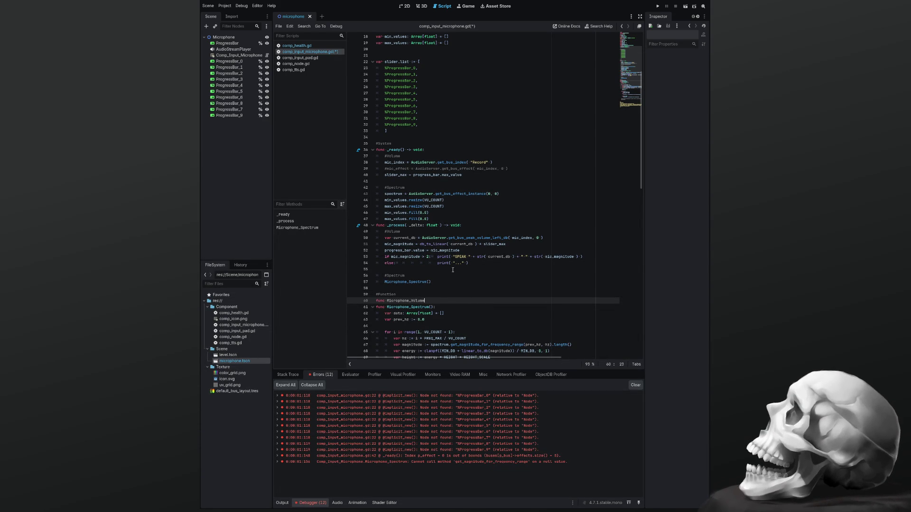
pyautogui.write('( sel')
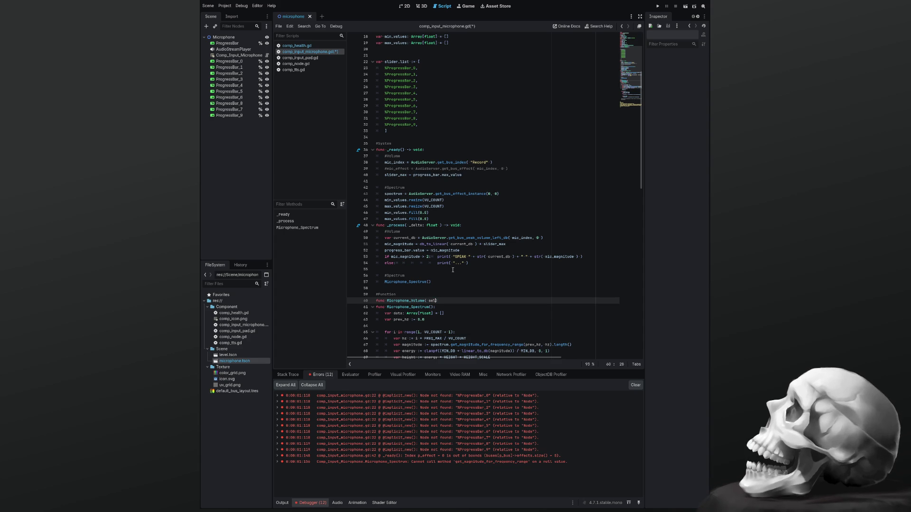
pyautogui.press('BackSpace')
pyautogui.press('BackSpace')
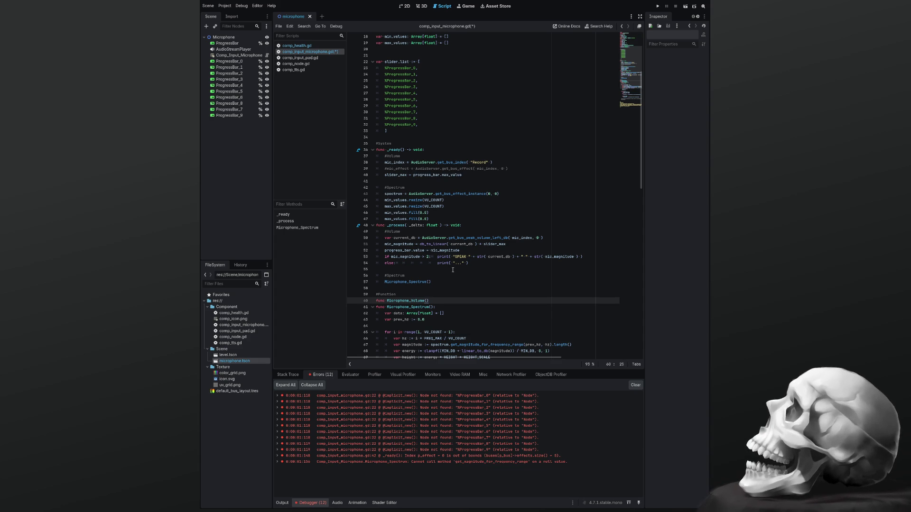
pyautogui.write(':')
pyautogui.press('Return')
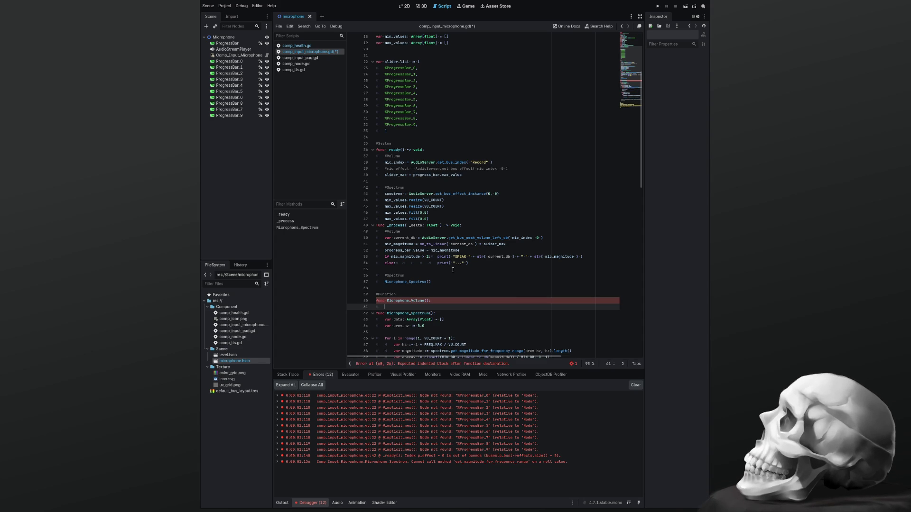
# Step: Move the volume code from _process into Microphone_Volume and call Microphone_Volume() from _process
pyautogui.moveTo(477, 263); pyautogui.dragTo(365, 236)
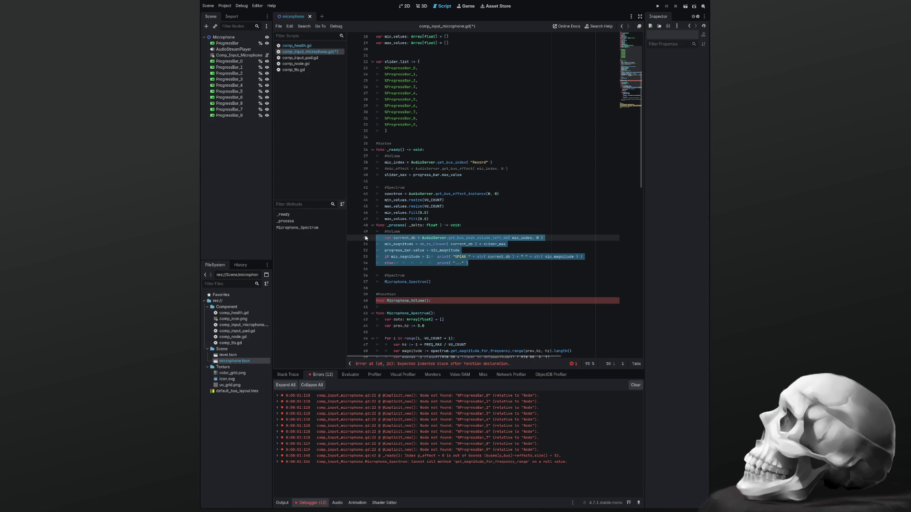
pyautogui.hotkey('alt', 'Down')
pyautogui.hotkey('alt', 'Down')
pyautogui.hotkey('alt', 'Down')
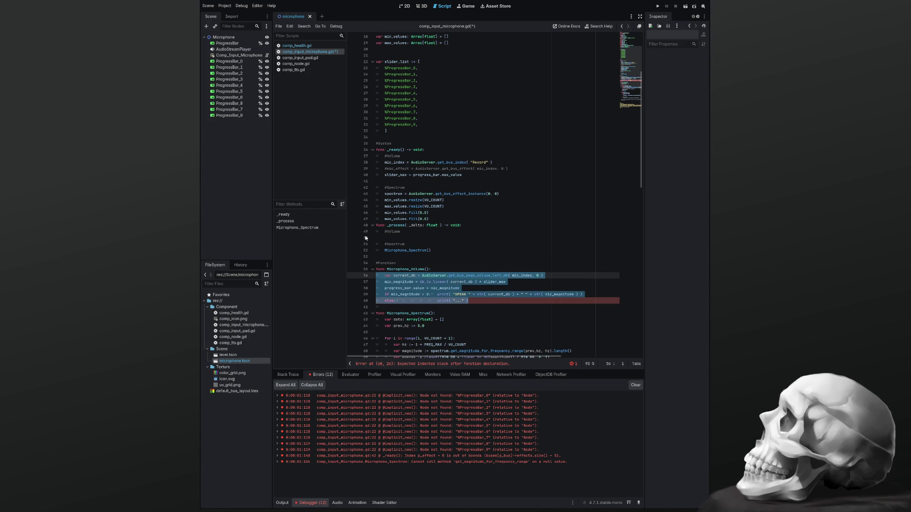
pyautogui.hotkey('alt', 'Up')
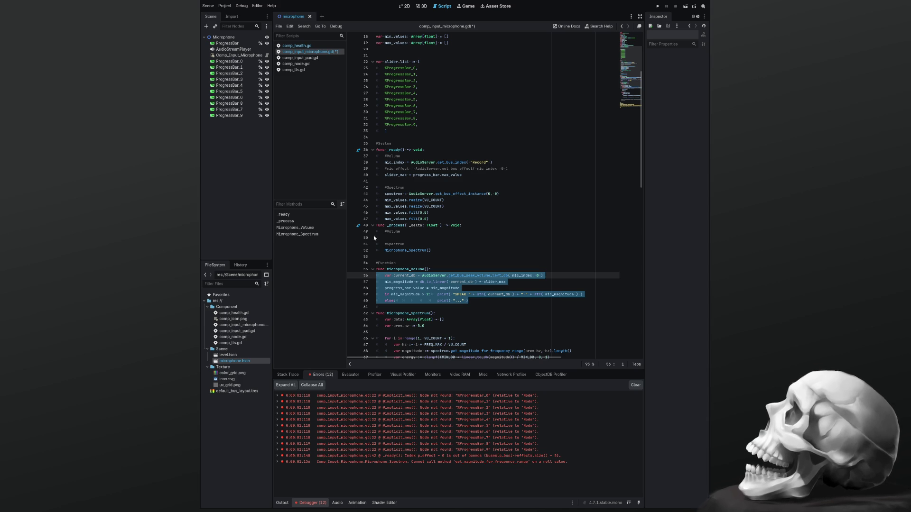
pyautogui.doubleClick(410, 269)
pyautogui.hotkey('ctrl', 'c')
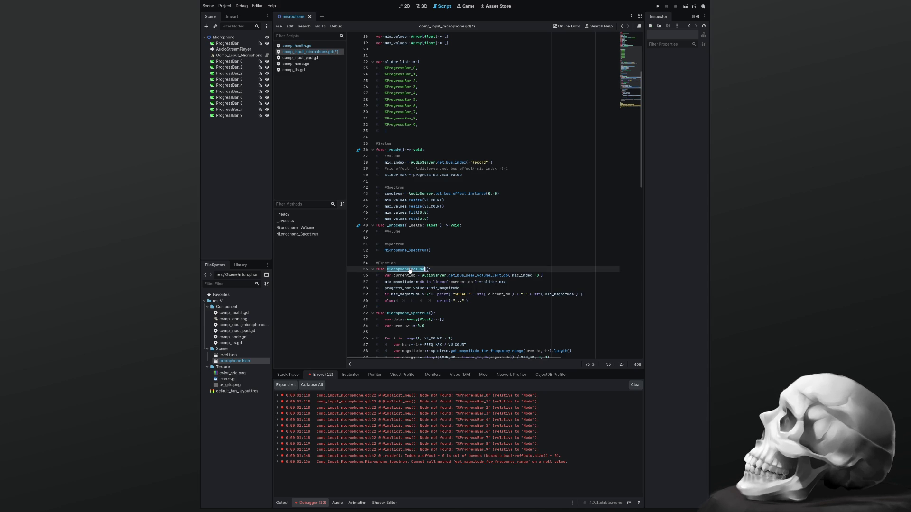
pyautogui.click(404, 239)
pyautogui.hotkey('ctrl', 'v')
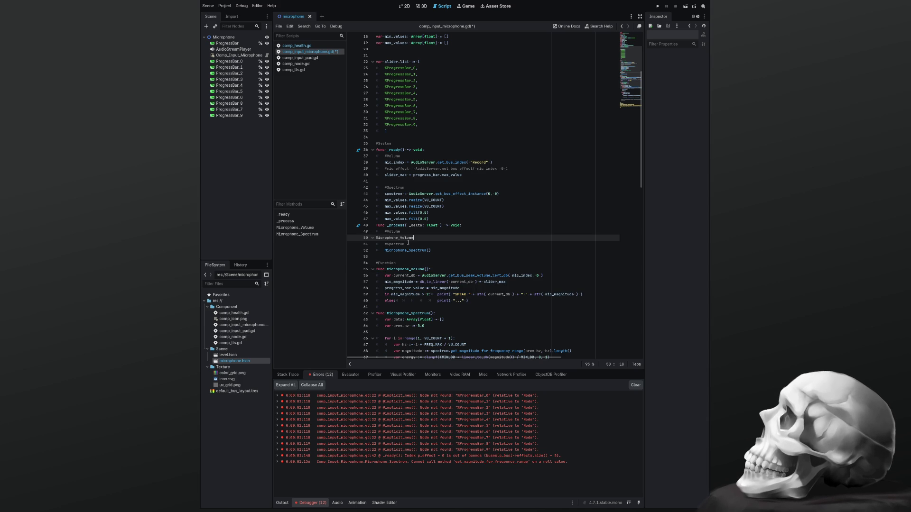
pyautogui.press('End')
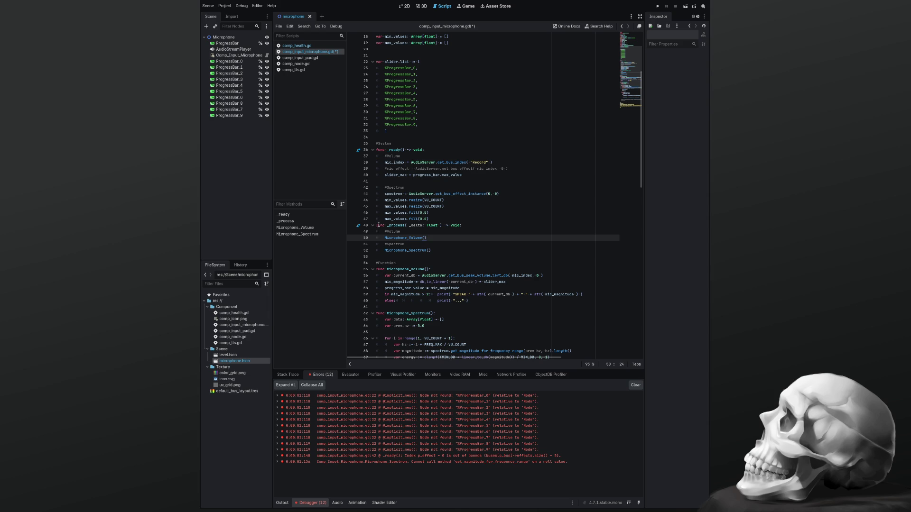
# Step: Delete the commented mic_effect line from _ready and save the script
pyautogui.click(469, 210)
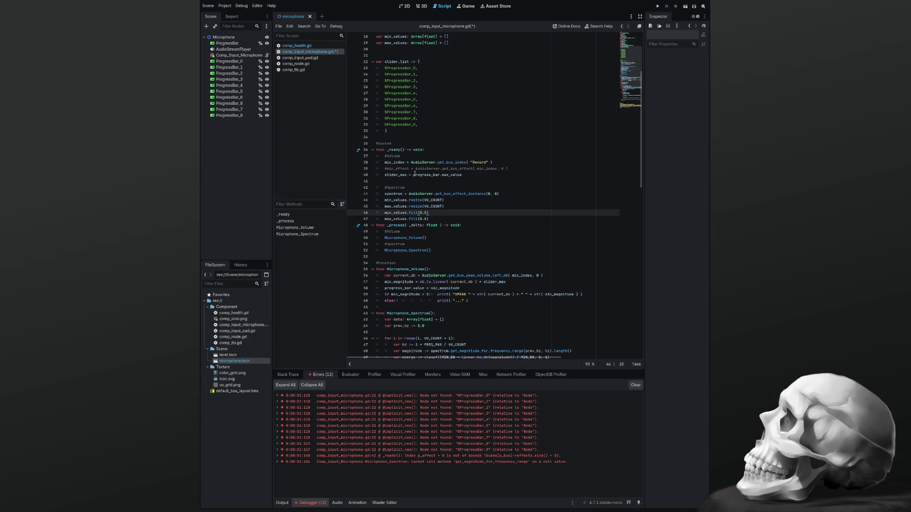
pyautogui.click(519, 170)
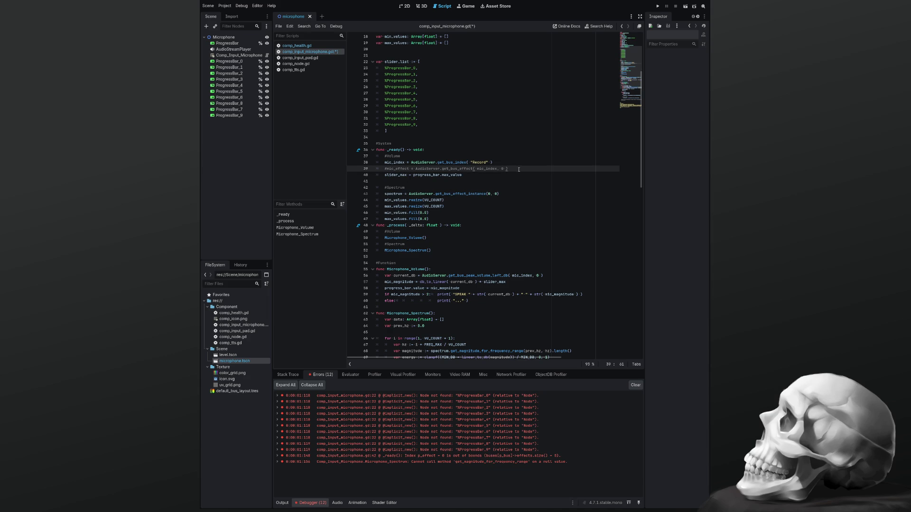
pyautogui.hotkey('shift', 'Home')
pyautogui.press('BackSpace')
pyautogui.press('Delete')
pyautogui.hotkey('ctrl', 's')
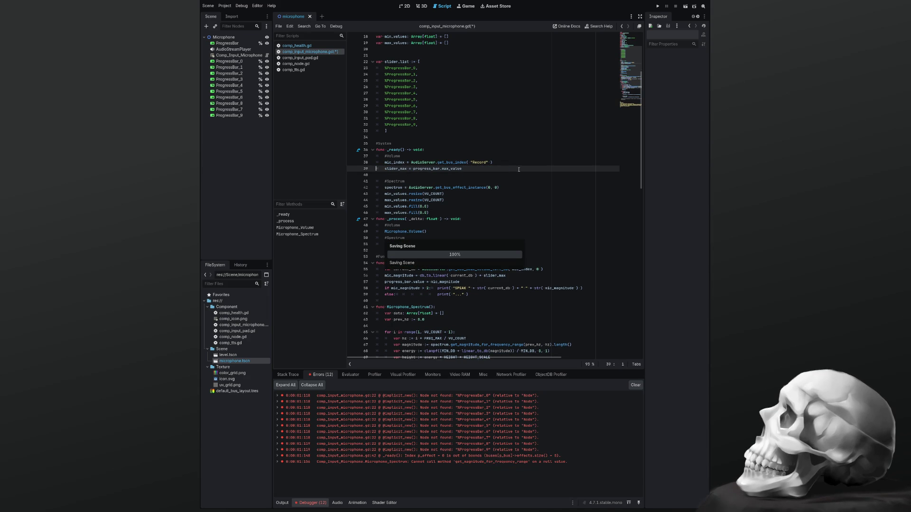
pyautogui.scroll(5, 492, 161)
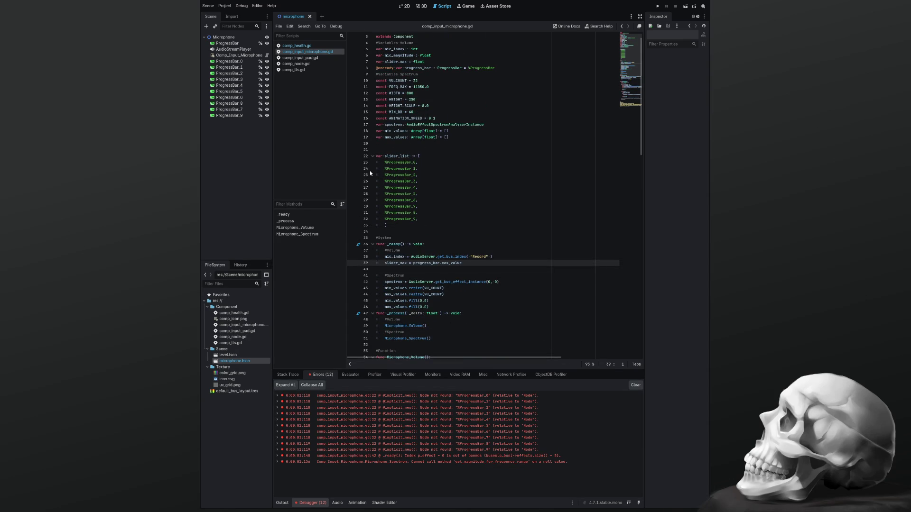
# Step: Fold the slider_list array and the Microphone_Volume and _process function bodies
pyautogui.click(373, 156)
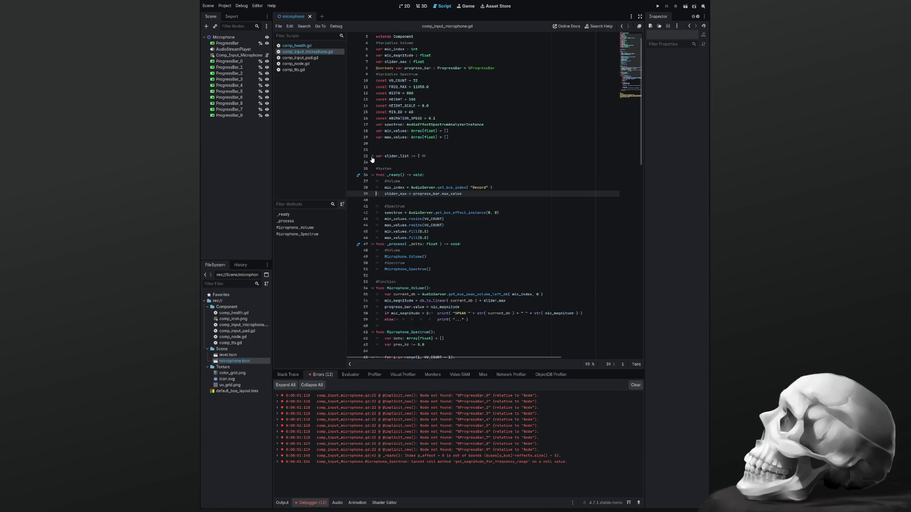
pyautogui.scroll(-5, 418, 169)
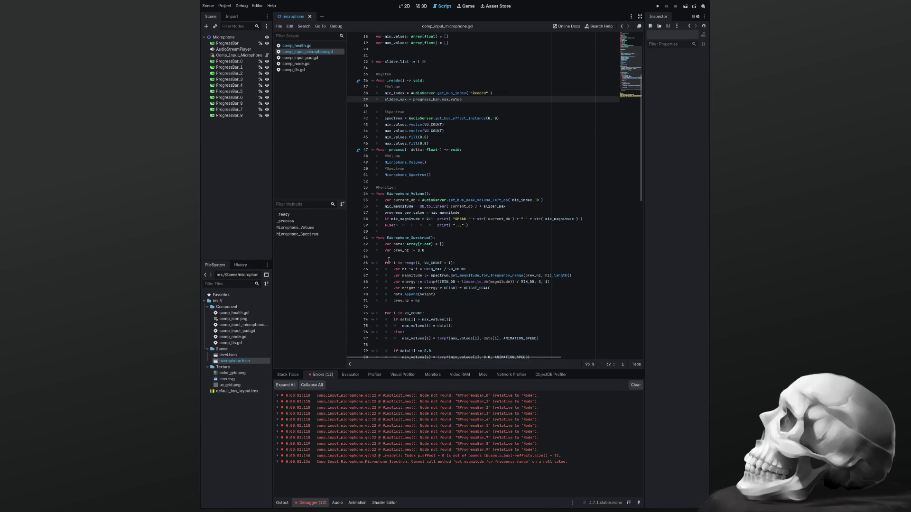
pyautogui.click(370, 194)
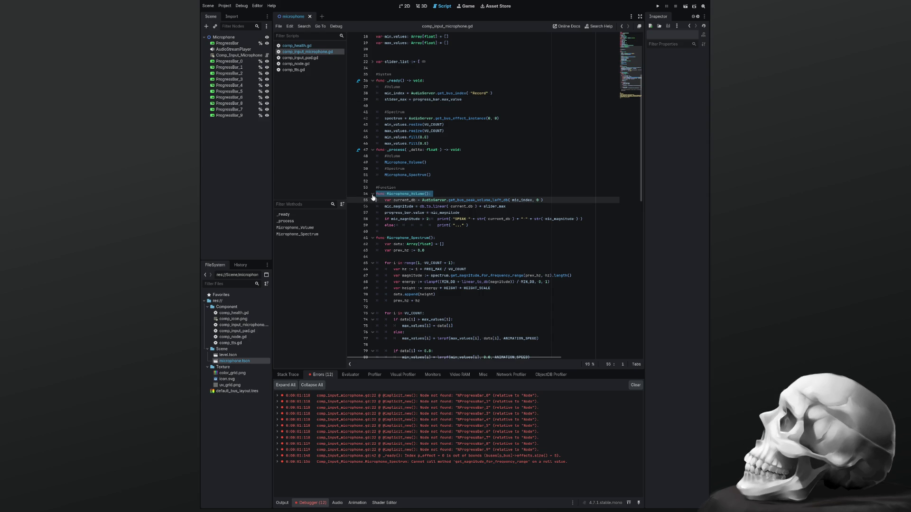
pyautogui.click(373, 194)
pyautogui.click(373, 150)
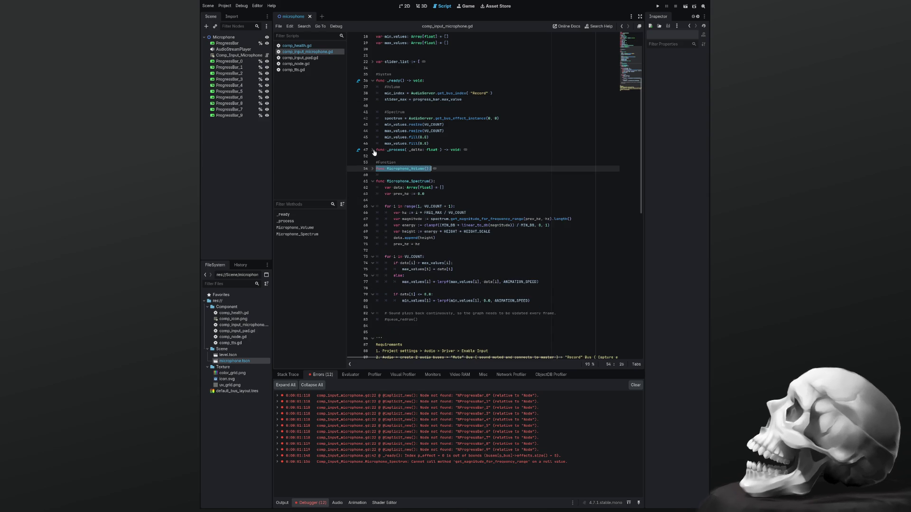
pyautogui.scroll(6, 380, 162)
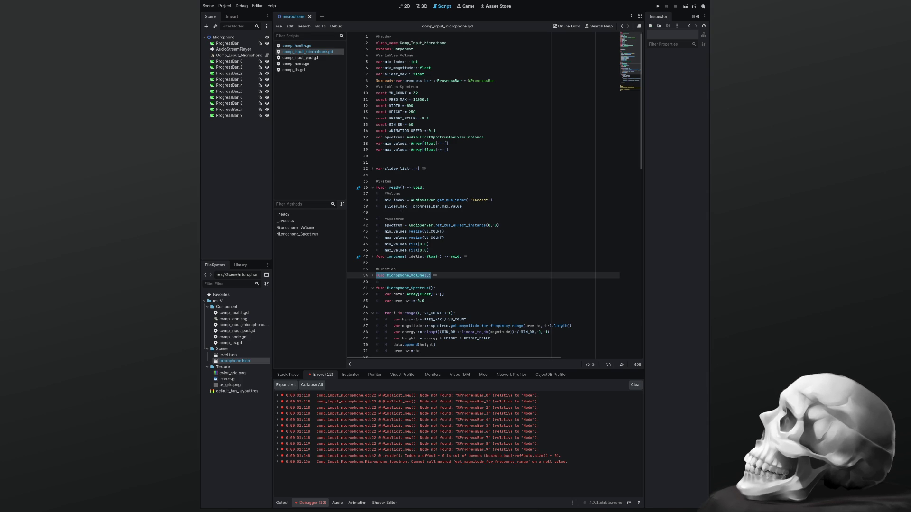
# Step: Wrap the Volume and Spectrum setup code in _ready in #region blocks closed by #endregion
pyautogui.click(415, 195)
pyautogui.write('region')
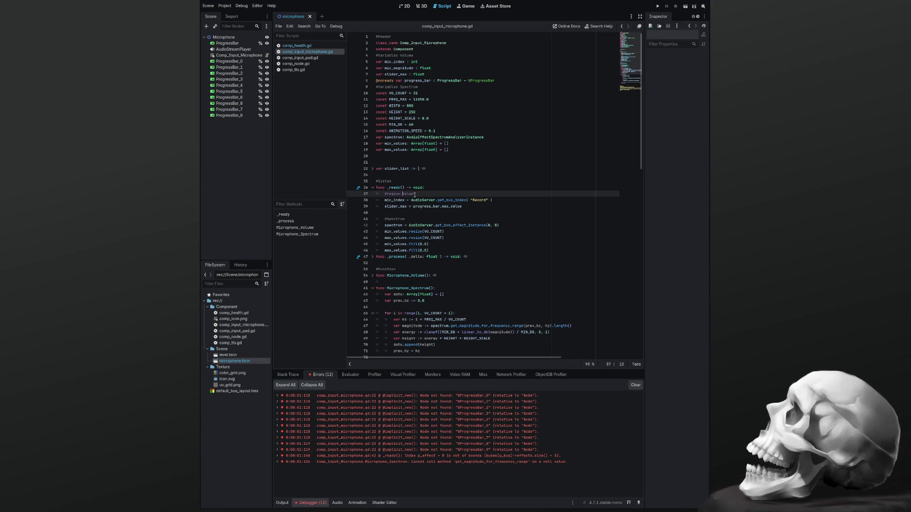
pyautogui.press('Down')
pyautogui.press('Down')
pyautogui.press('Down')
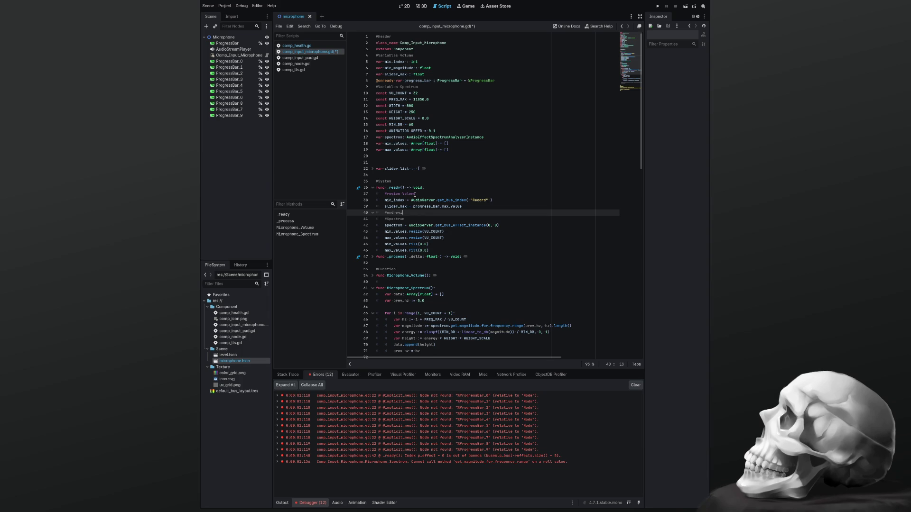
pyautogui.press('Down')
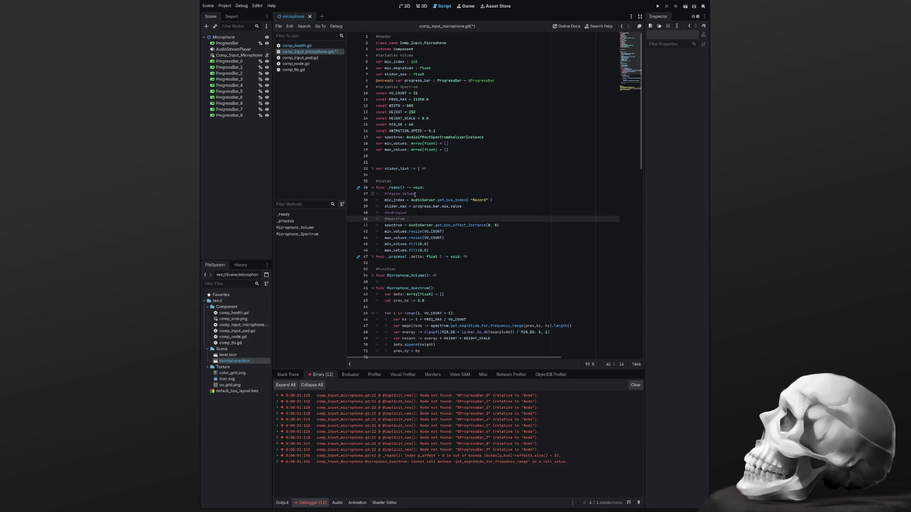
pyautogui.write('regio')
pyautogui.press('Down')
pyautogui.press('Down')
pyautogui.press('Down')
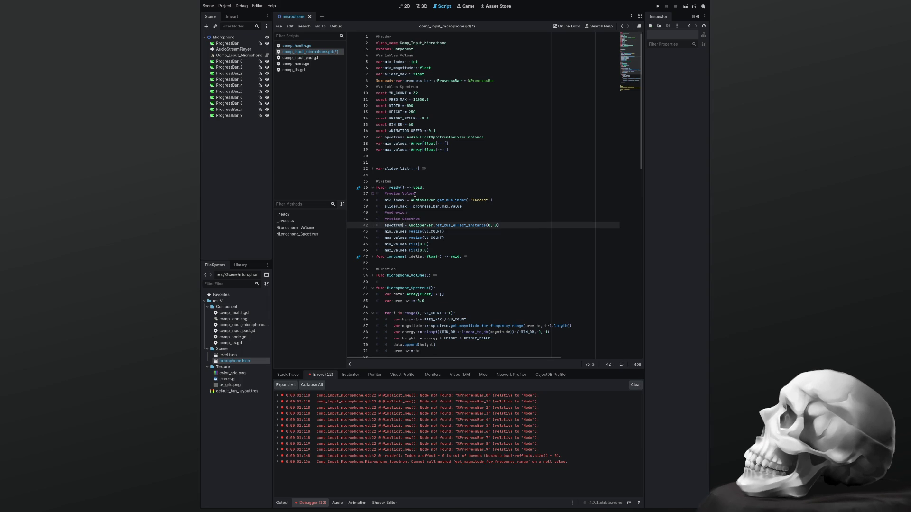
pyautogui.press('Up')
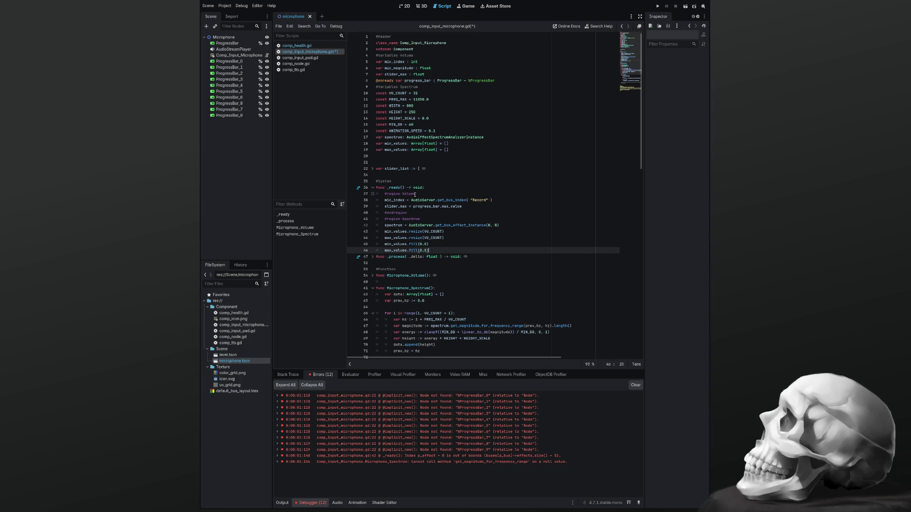
pyautogui.press('End')
pyautogui.press('Return')
pyautogui.write('#')
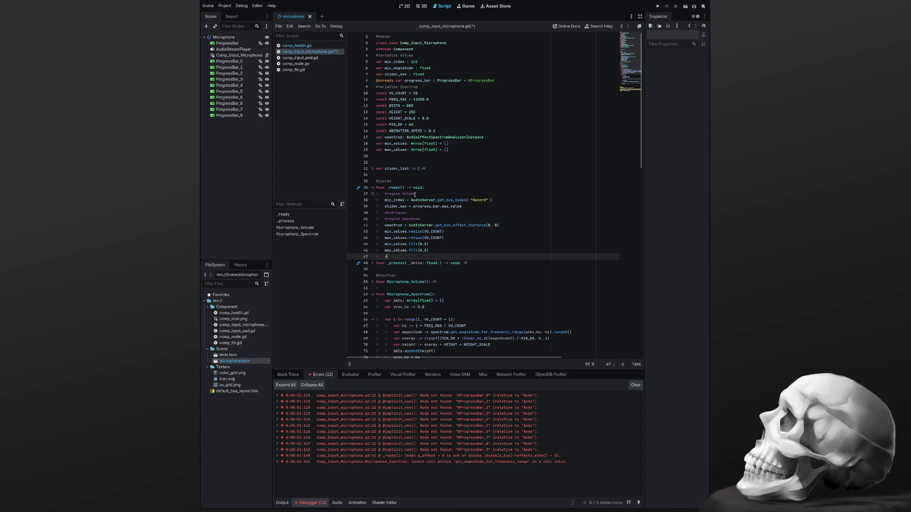
pyautogui.write('endregion')
pyautogui.click(428, 222)
# Step: Collapse the Volume region in _ready
pyautogui.click(374, 195)
pyautogui.click(374, 195)
pyautogui.click(374, 195)
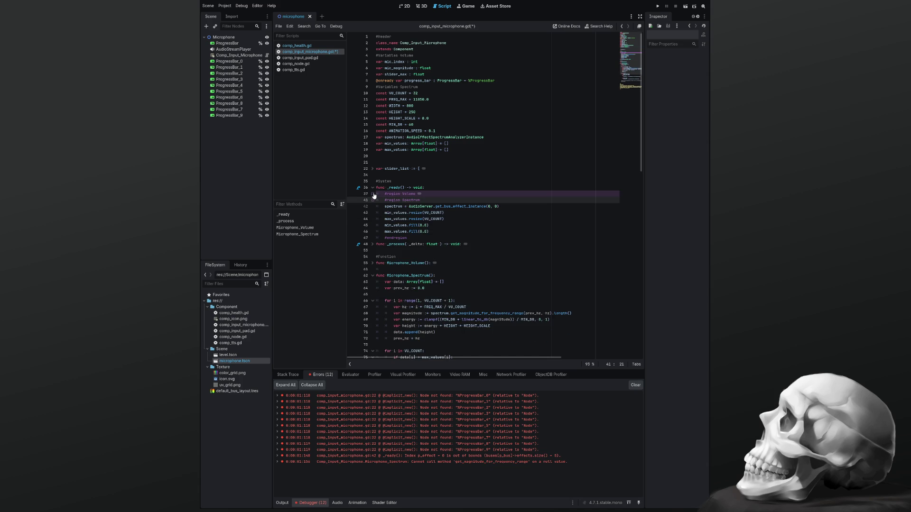
pyautogui.click(374, 195)
pyautogui.click(374, 195)
pyautogui.click(374, 195)
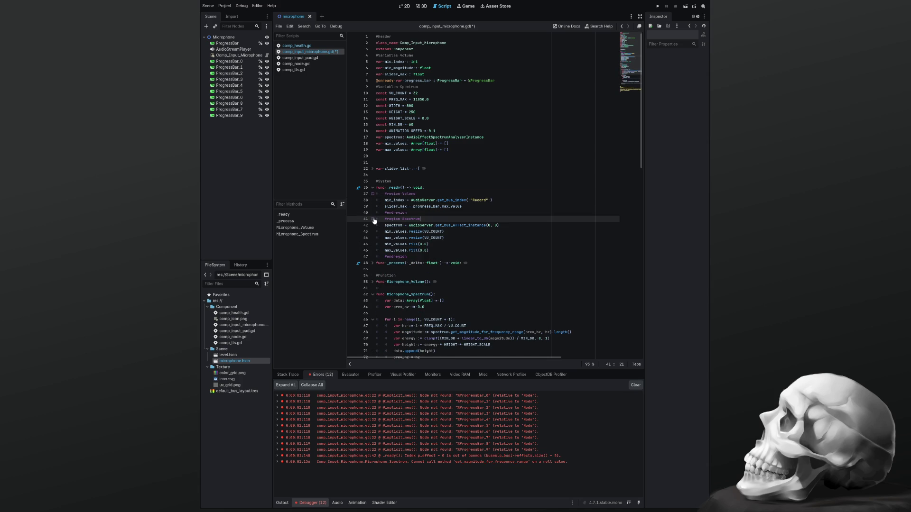
pyautogui.click(374, 195)
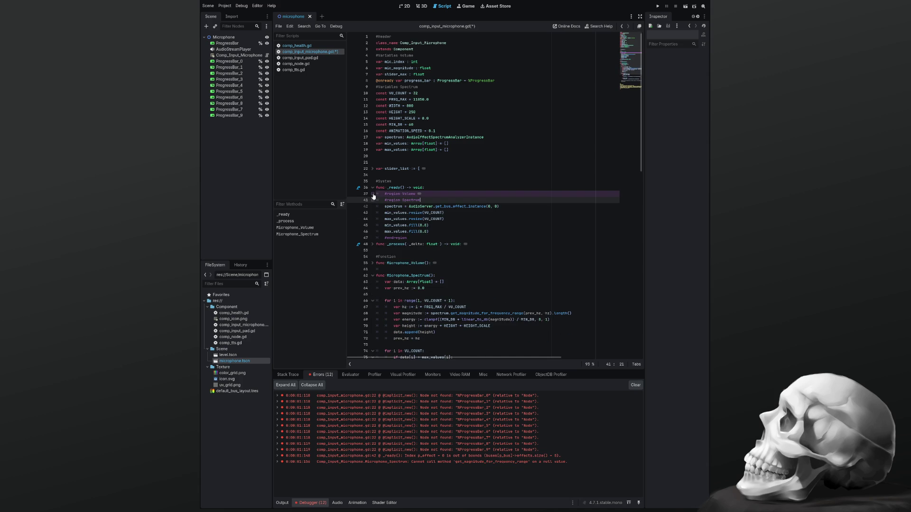
pyautogui.scroll(-10, 414, 210)
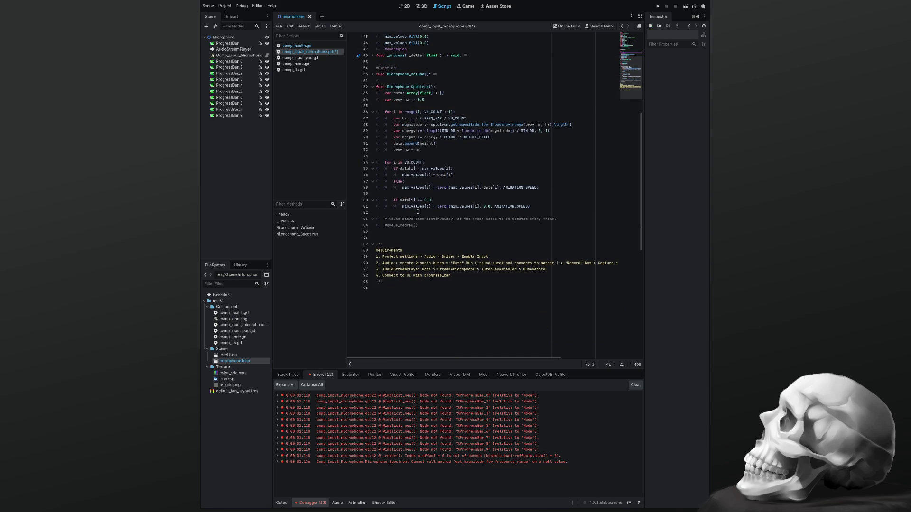
pyautogui.scroll(4, 423, 228)
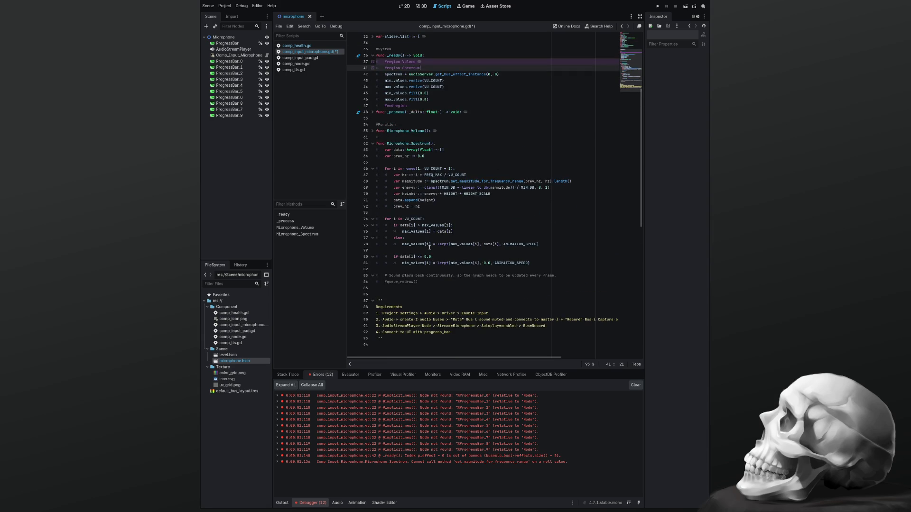
pyautogui.scroll(1, 426, 251)
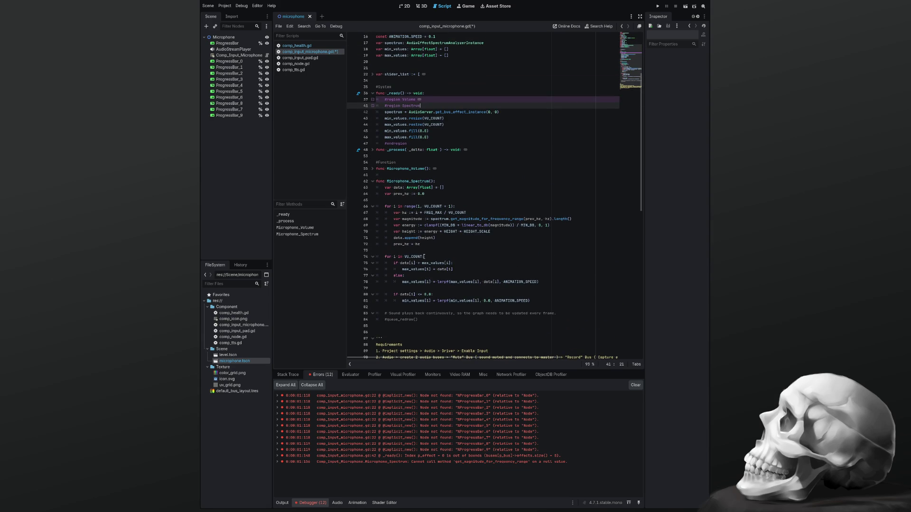
pyautogui.click(443, 250)
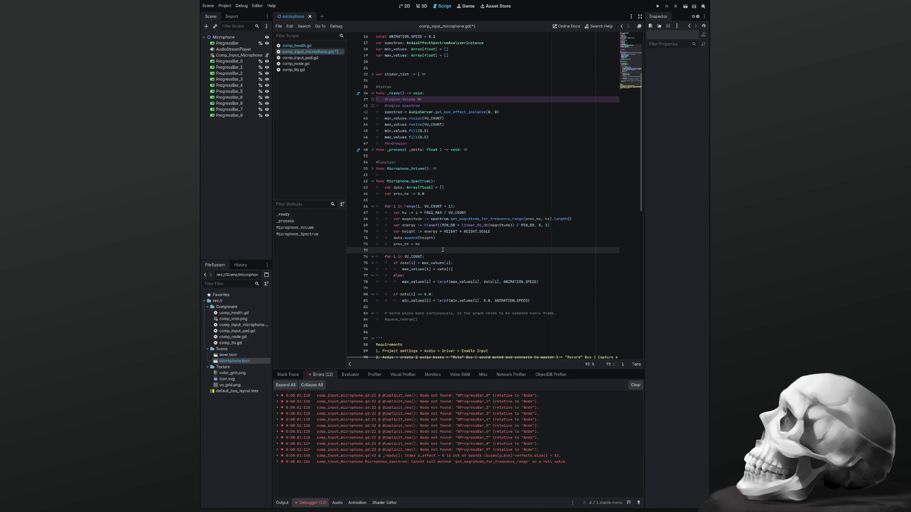
# Step: Find the uses of spectrum, locating the get_bus_effect_instance call on line 42
pyautogui.doubleClick(440, 219)
pyautogui.scroll(5, 443, 247)
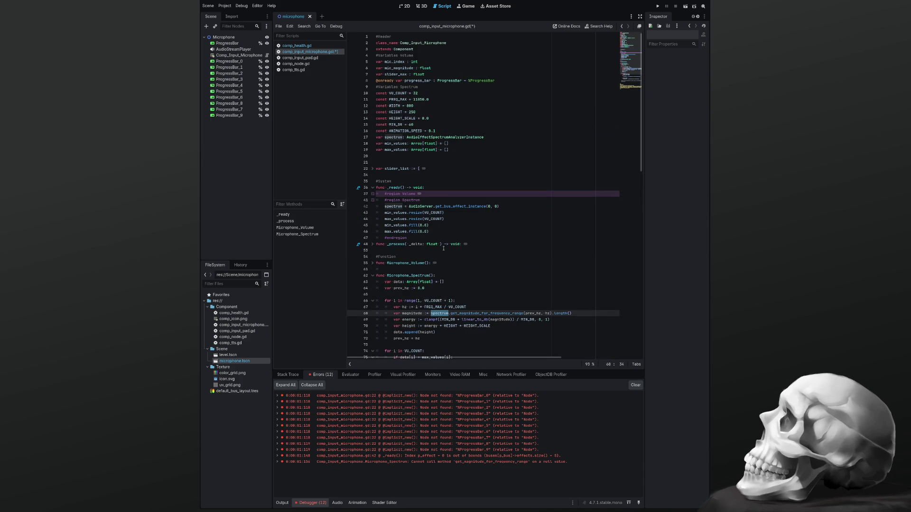
pyautogui.hotkey('ctrl', 'f')
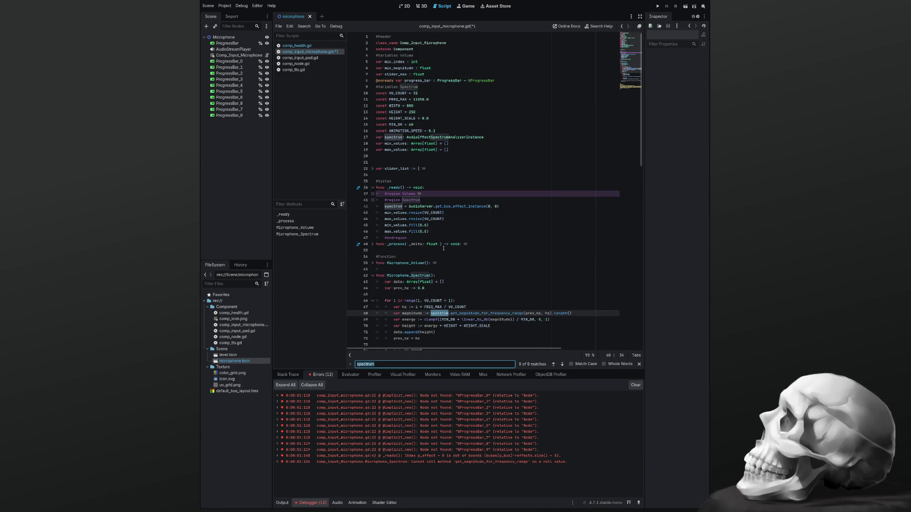
pyautogui.scroll(-2, 444, 248)
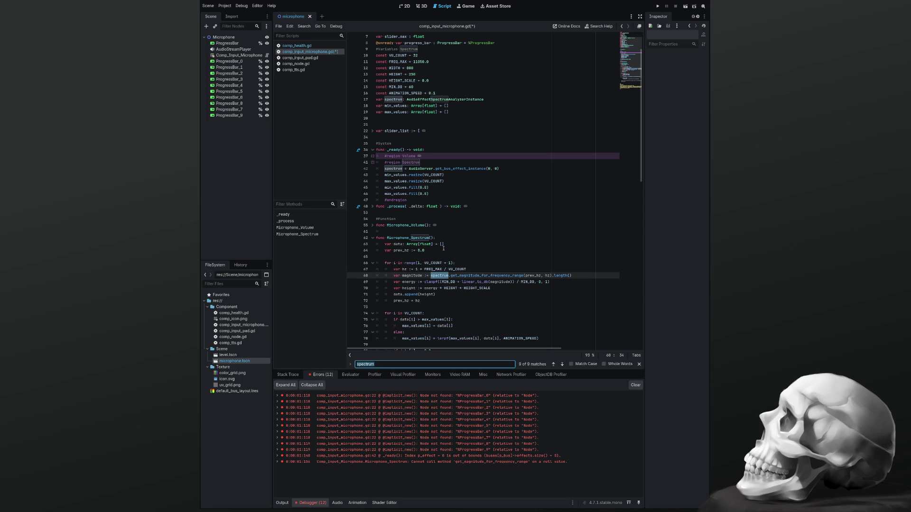
pyautogui.click(460, 169)
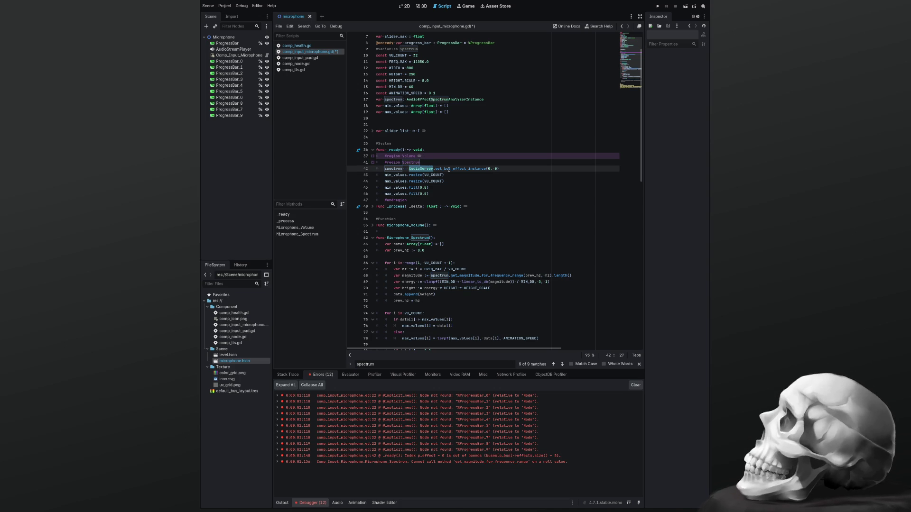
pyautogui.doubleClick(461, 168)
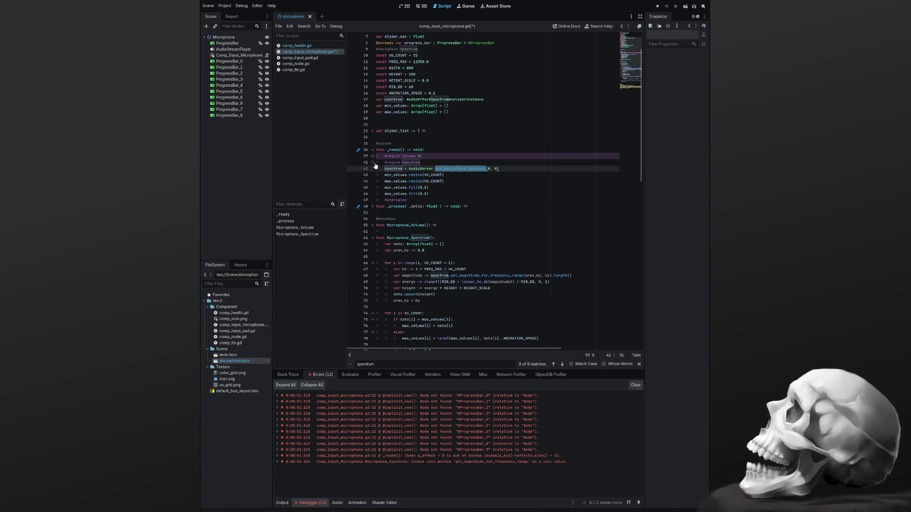
# Step: Change the get_bus_effect_instance bus argument from 0 to mic_index and save the script
pyautogui.click(372, 157)
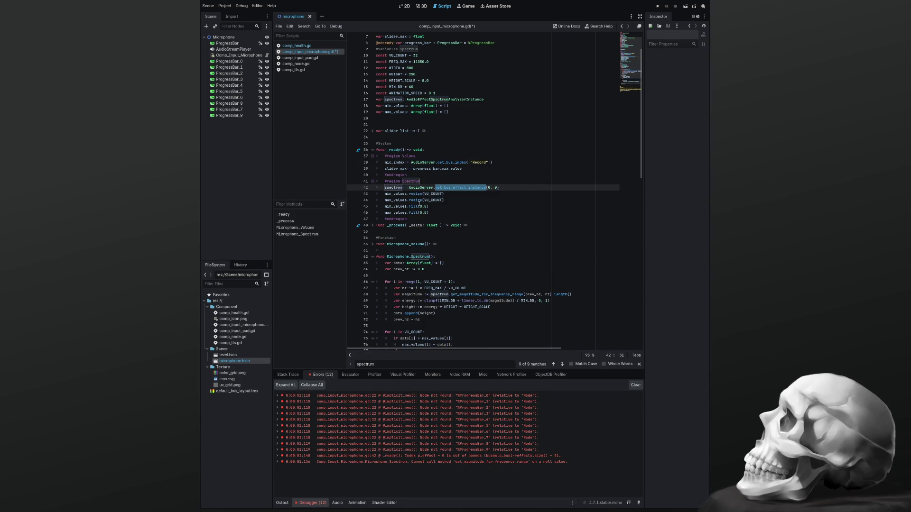
pyautogui.click(489, 187)
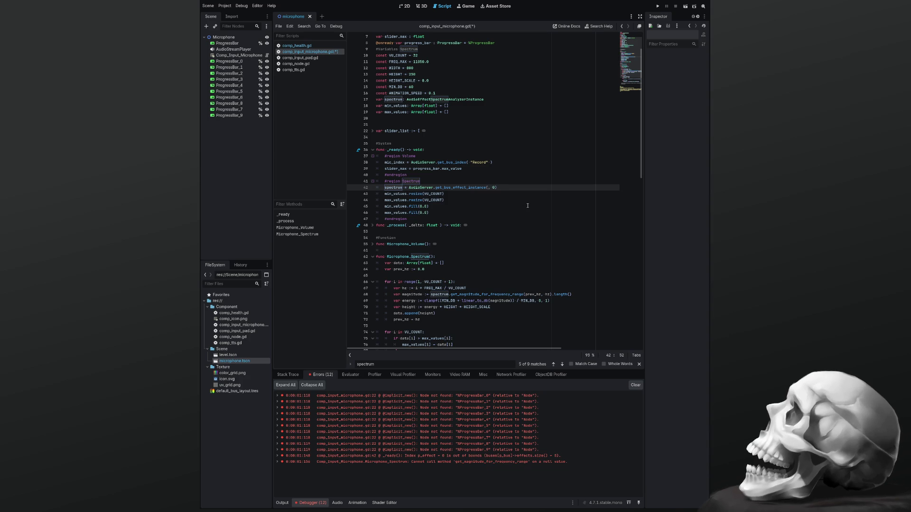
pyautogui.write('s')
pyautogui.press('BackSpace')
pyautogui.write('mic_i')
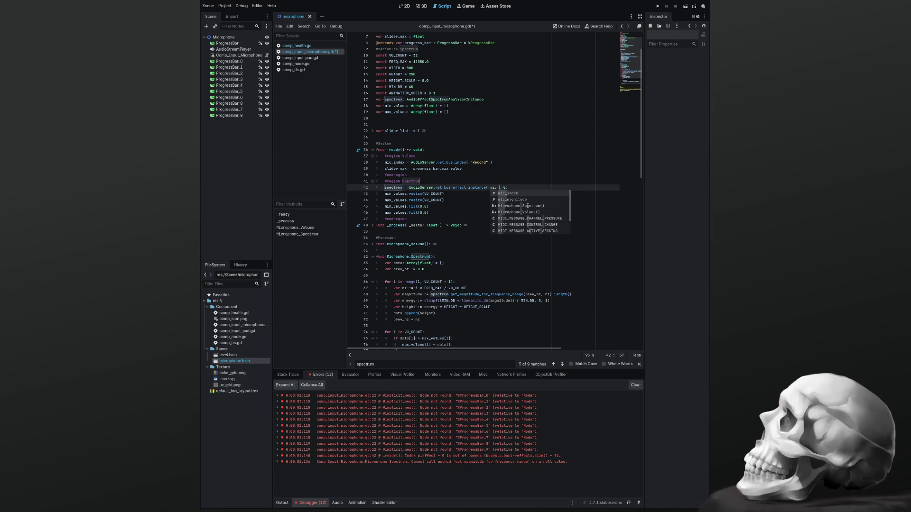
pyautogui.press('Return')
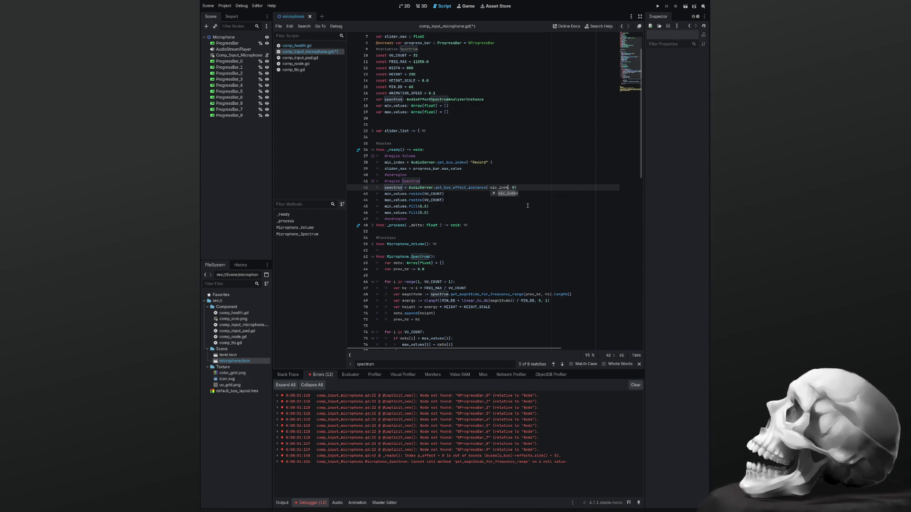
pyautogui.write('ex')
pyautogui.press('Escape')
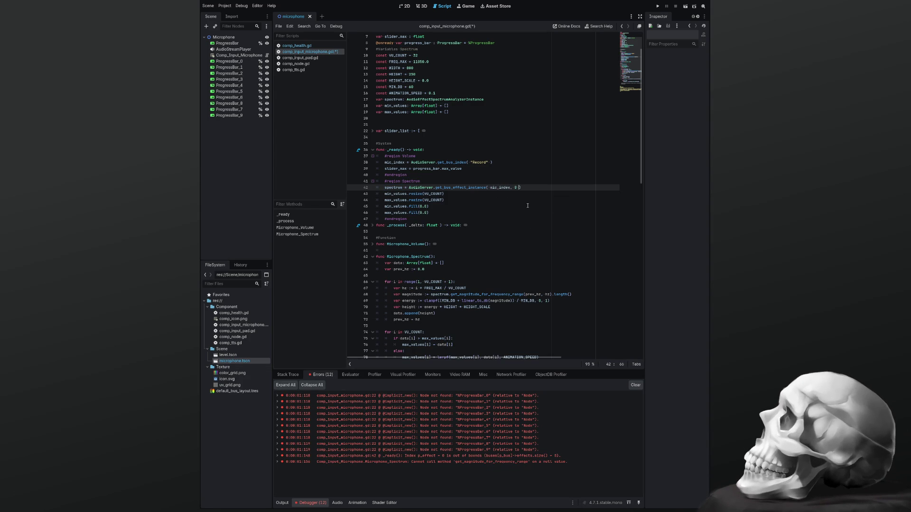
pyautogui.hotkey('ctrl', 's')
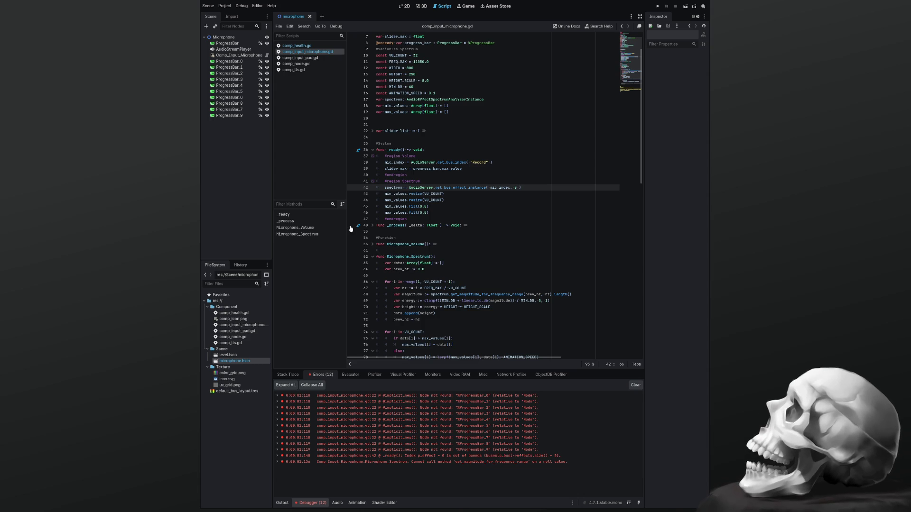
pyautogui.click(462, 208)
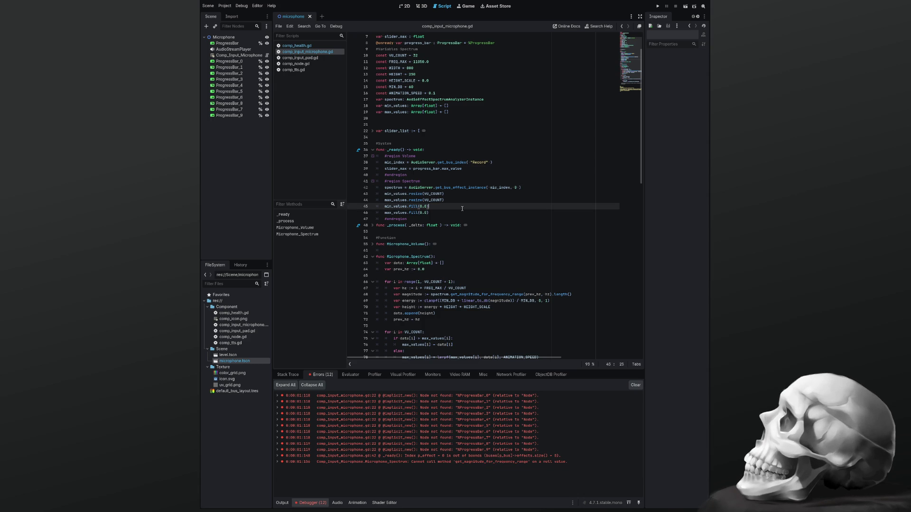
# Step: Run the project with F5, hitting the break at line 42, then stop it with F8
pyautogui.press('F5')
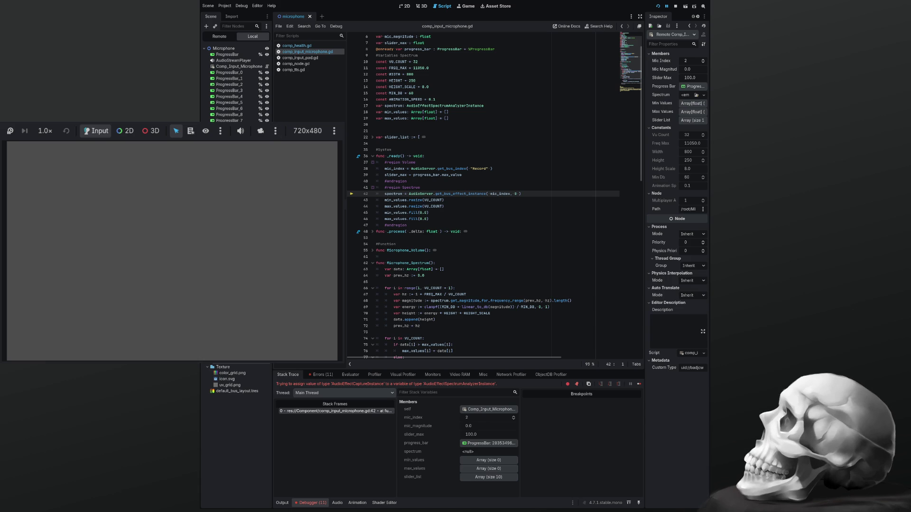
pyautogui.press('F8')
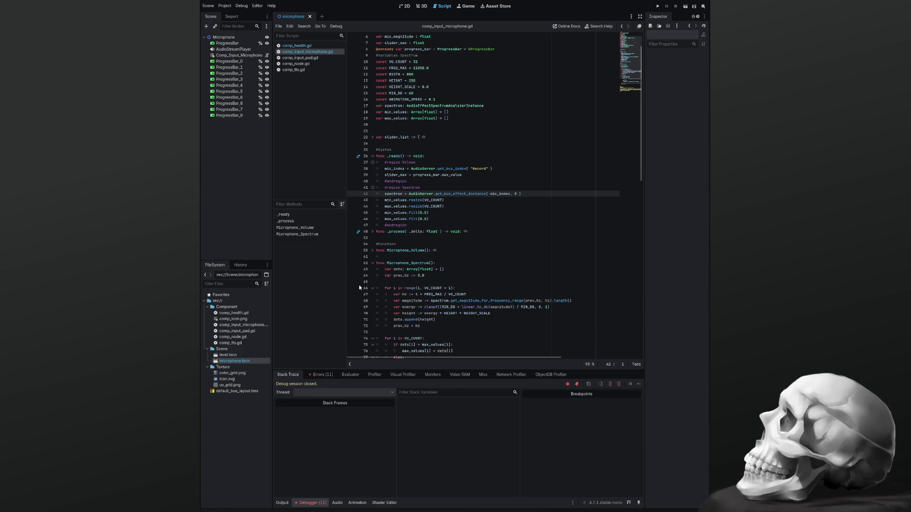
# Step: Show the Debugger Errors list and expand the AudioEffectCaptureInstance type-mismatch error
pyautogui.click(323, 374)
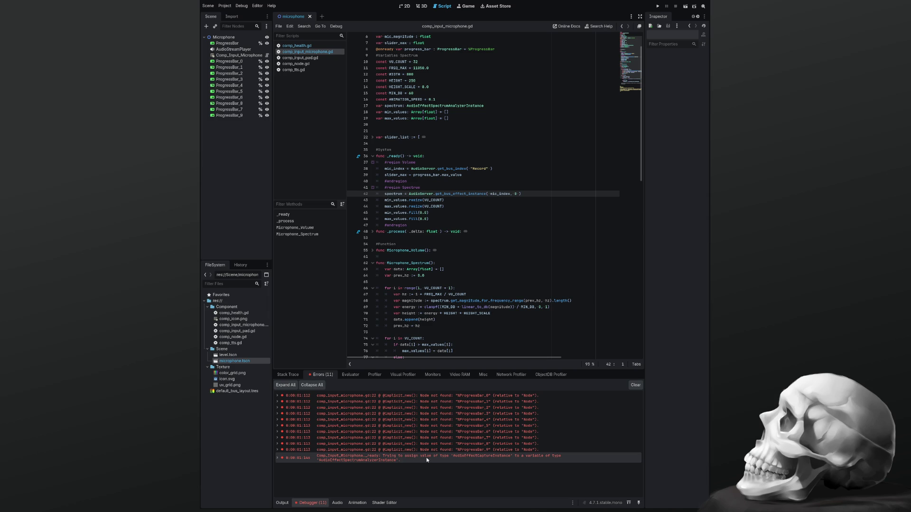
pyautogui.doubleClick(465, 457)
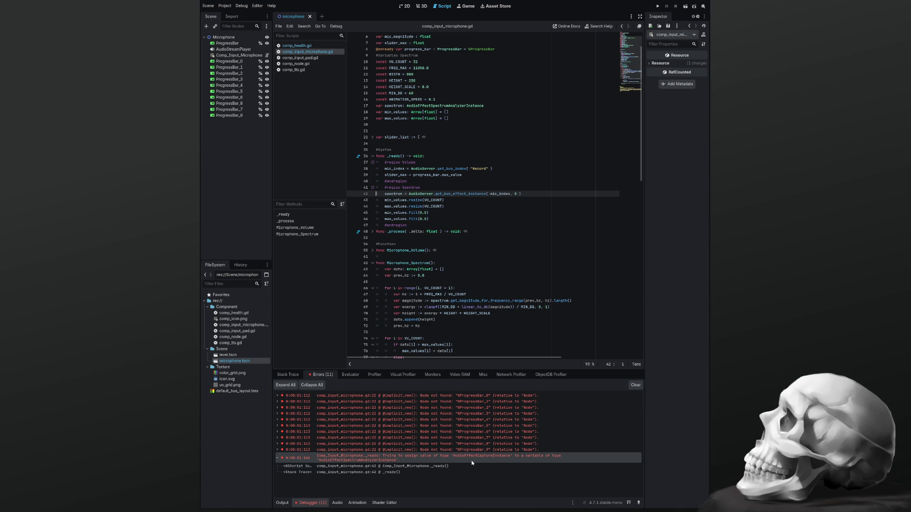
pyautogui.scroll(-5, 471, 260)
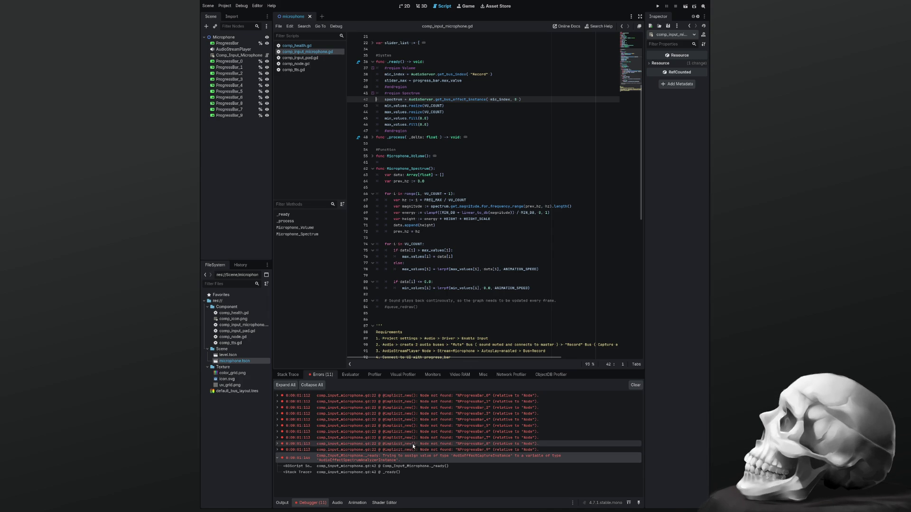
pyautogui.scroll(7, 443, 250)
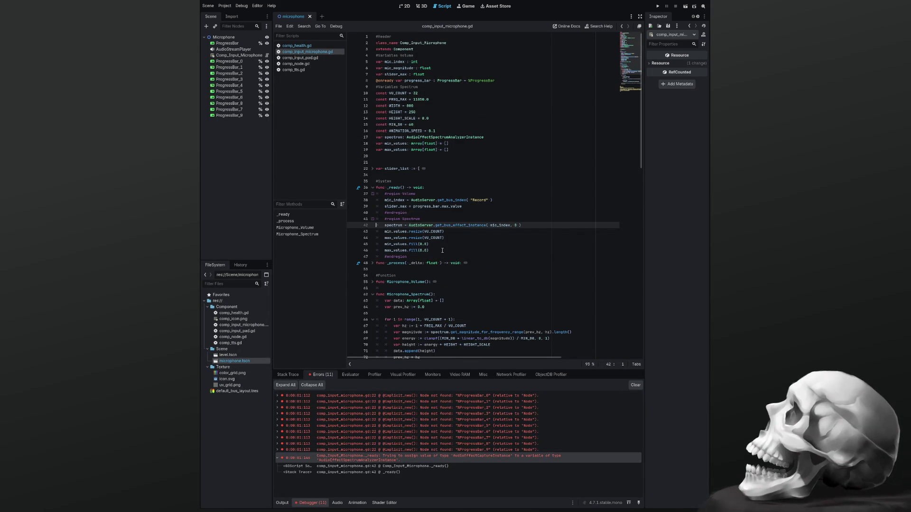
# Step: Search the script for 'audioeffect', finding the spectrum declaration on line 17
pyautogui.click(447, 176)
pyautogui.hotkey('ctrl', 'f')
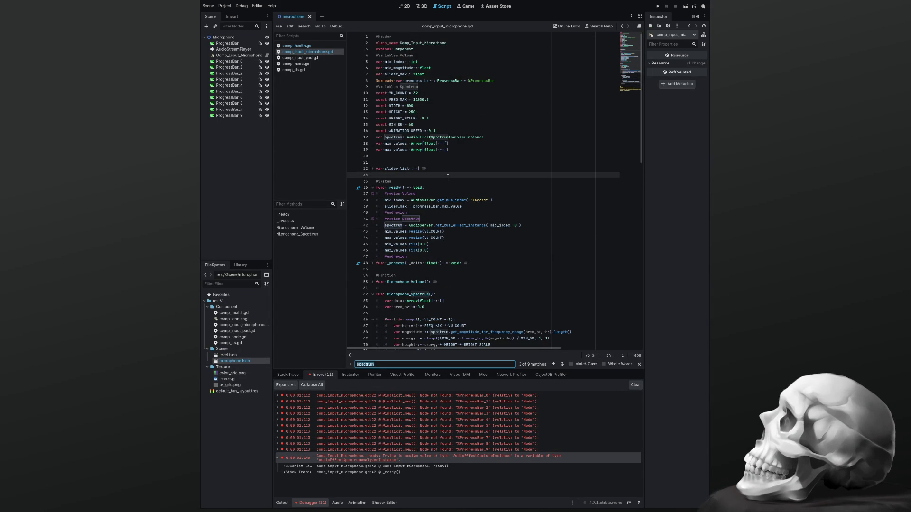
pyautogui.write('audioeffect')
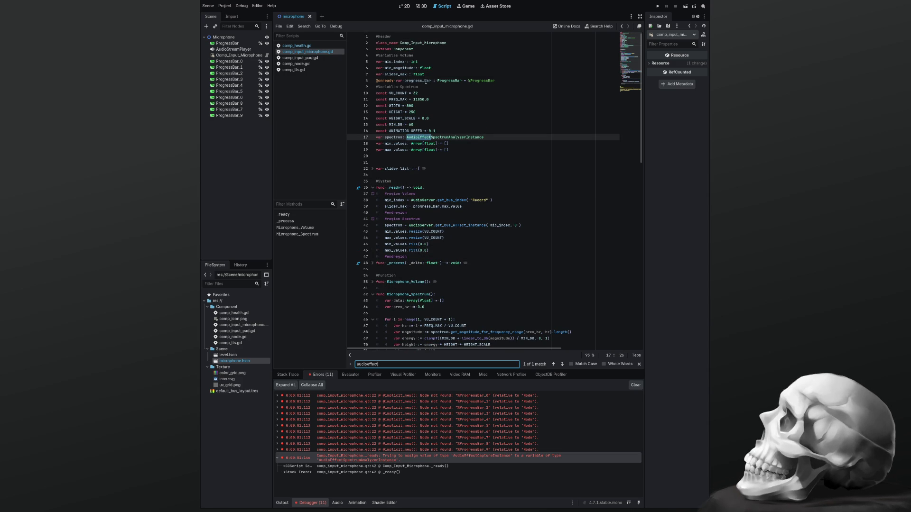
pyautogui.click(429, 56)
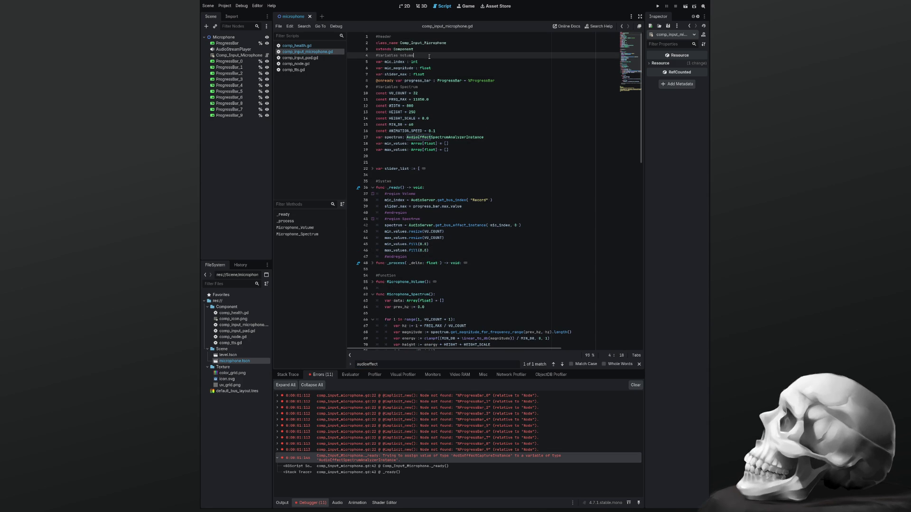
# Step: Turn the Variables Volume and Variables Spectrum comments into #region lines, closing Volume after progress_bar
pyautogui.write('region')
pyautogui.press('Down')
pyautogui.press('Down')
pyautogui.press('Down')
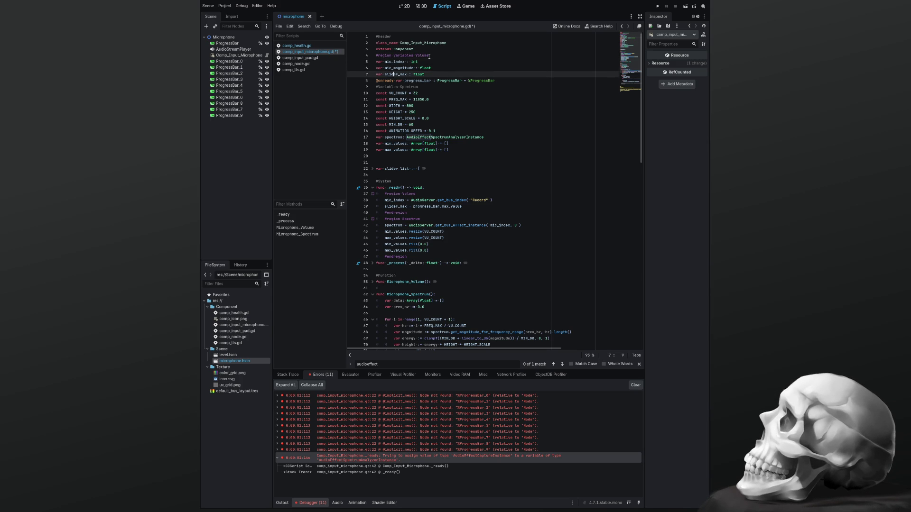
pyautogui.press('End')
pyautogui.press('Return')
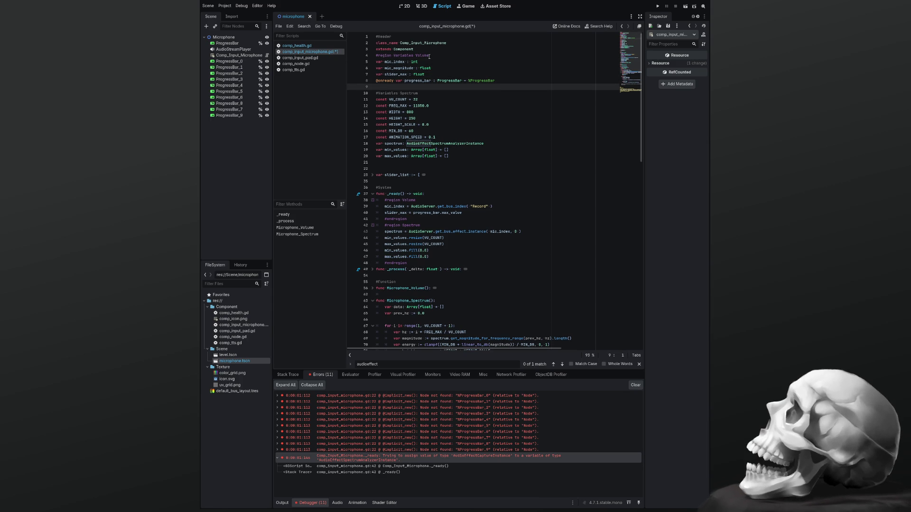
pyautogui.write('gion')
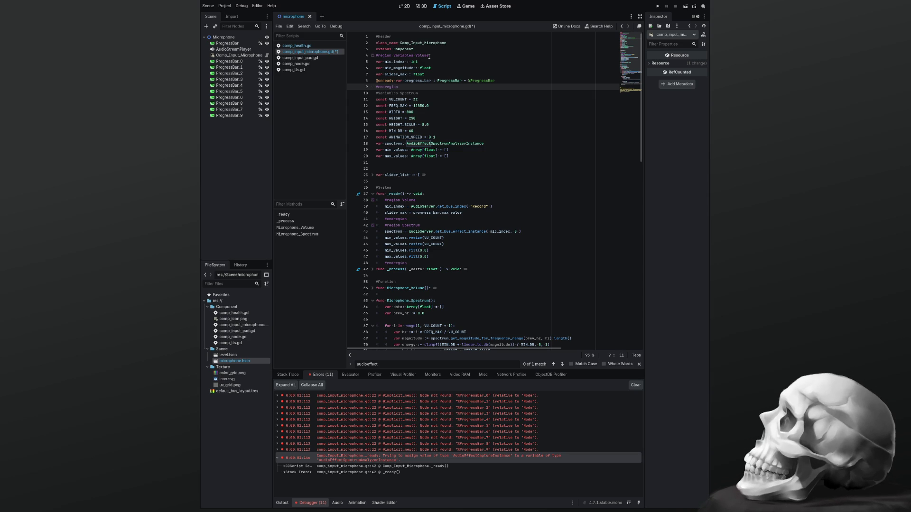
pyautogui.press('Down')
pyautogui.press('Home')
pyautogui.press('Right')
pyautogui.write('re')
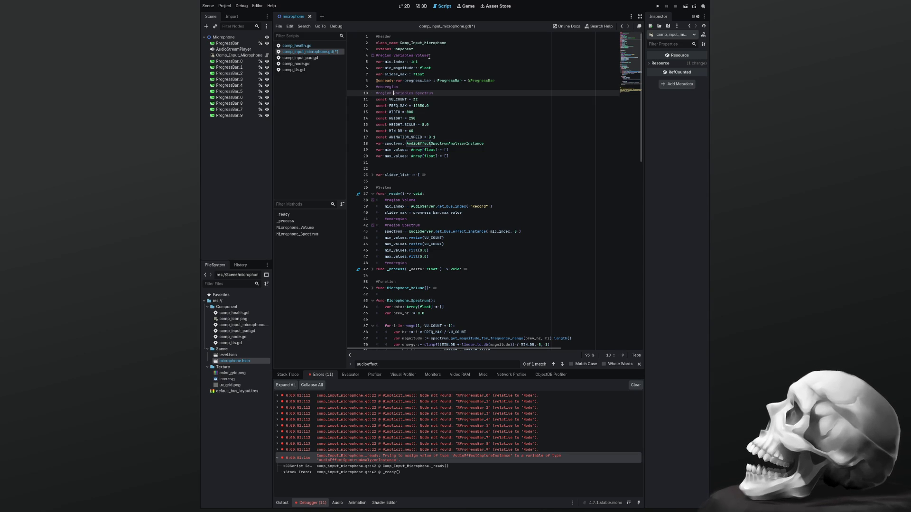
pyautogui.write('gion')
pyautogui.press('Down')
pyautogui.press('Down')
pyautogui.press('Down')
pyautogui.press('Down')
# Step: Remove the blank line above slider_list and add #endregion on line 33 before #System
pyautogui.press('Up')
pyautogui.press('Up')
pyautogui.press('Up')
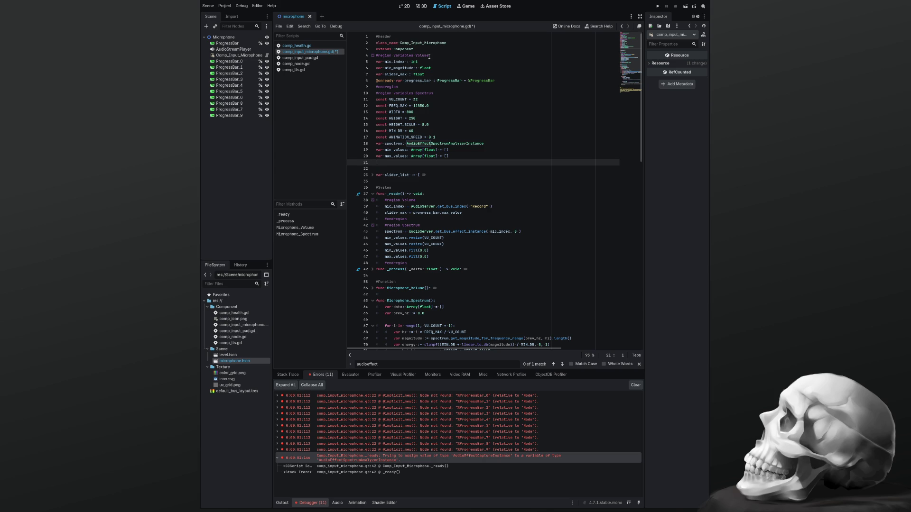
pyautogui.press('Delete')
pyautogui.press('Delete')
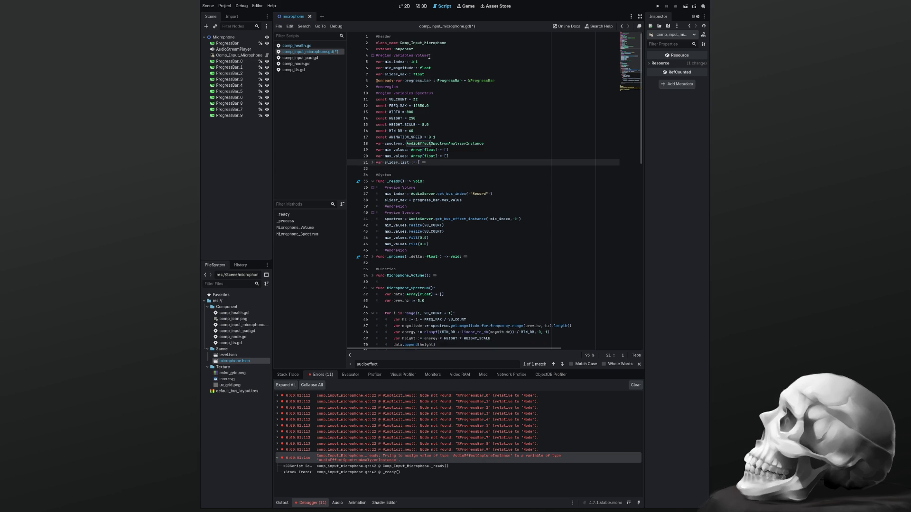
pyautogui.press('Down')
pyautogui.press('Return')
pyautogui.press('Return')
pyautogui.press('Up')
pyautogui.press('Up')
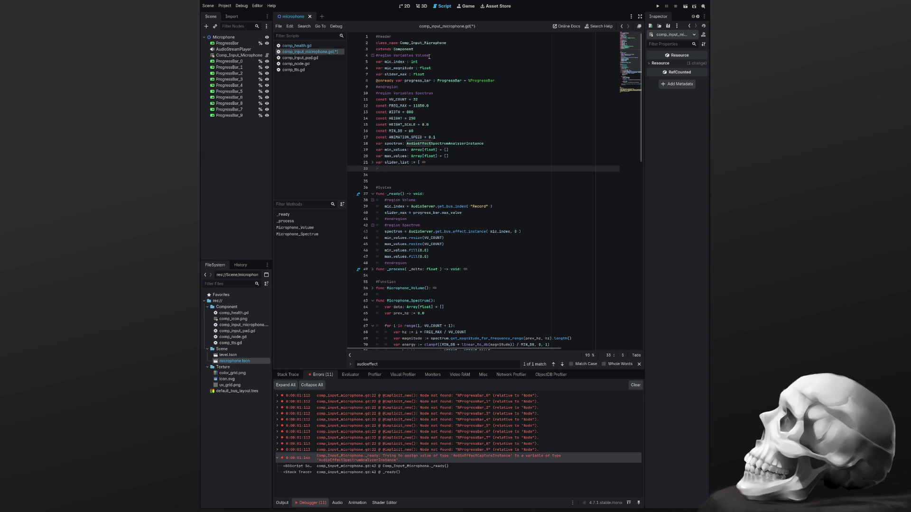
pyautogui.hotkey('shift', 'Home')
pyautogui.write('#endreg')
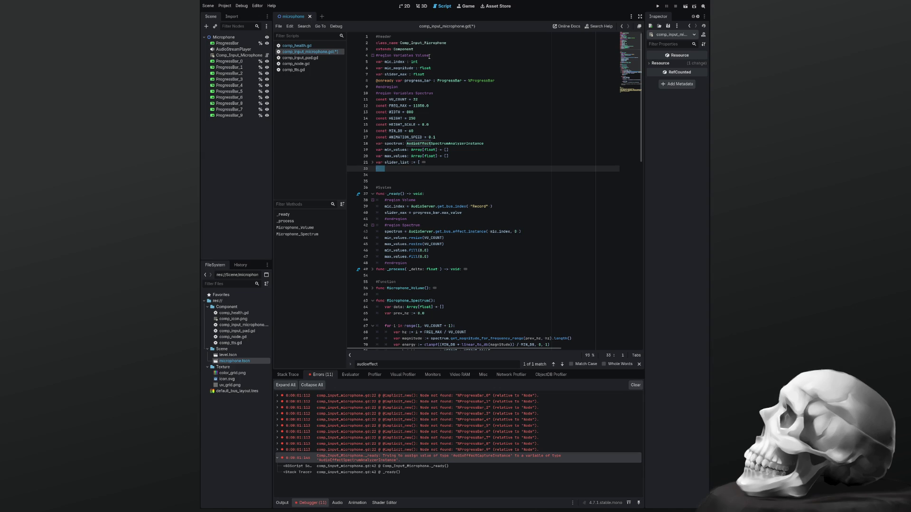
pyautogui.write('ion')
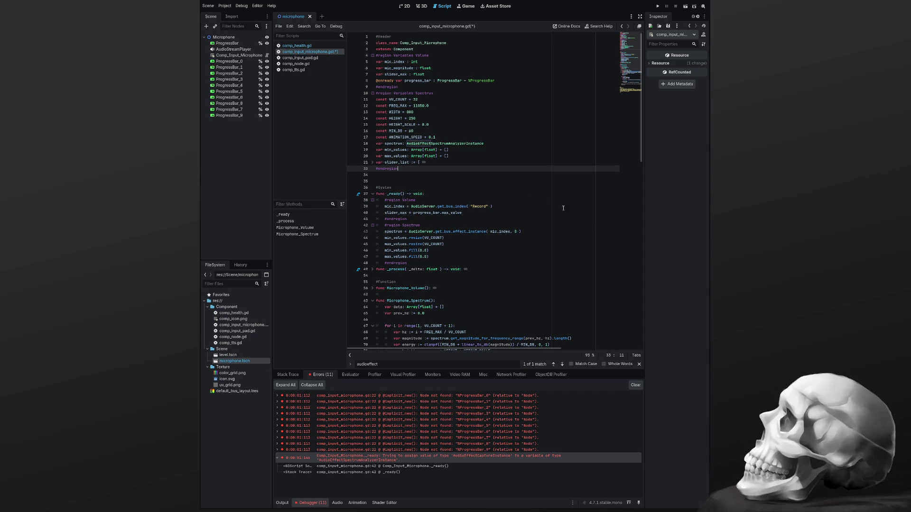
# Step: Clear the old debugger errors and fold both Volume regions
pyautogui.click(634, 386)
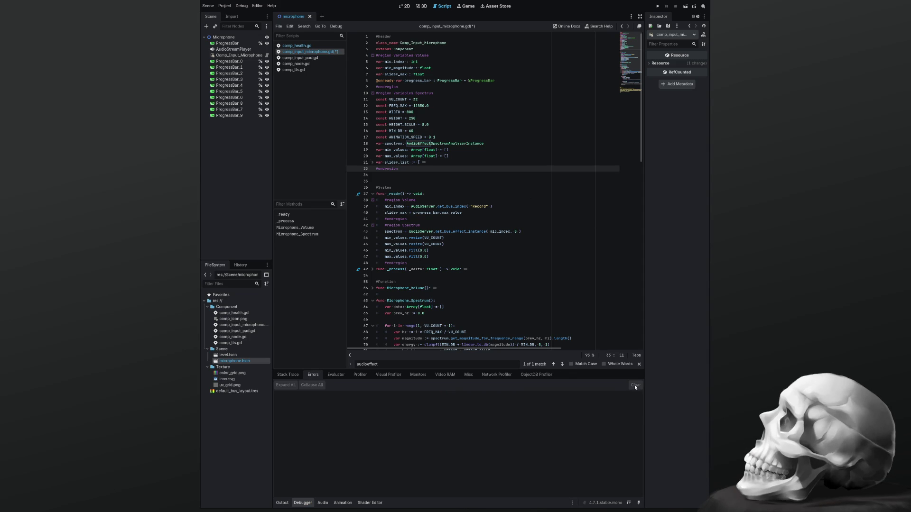
pyautogui.click(372, 55)
pyautogui.scroll(-3, 437, 132)
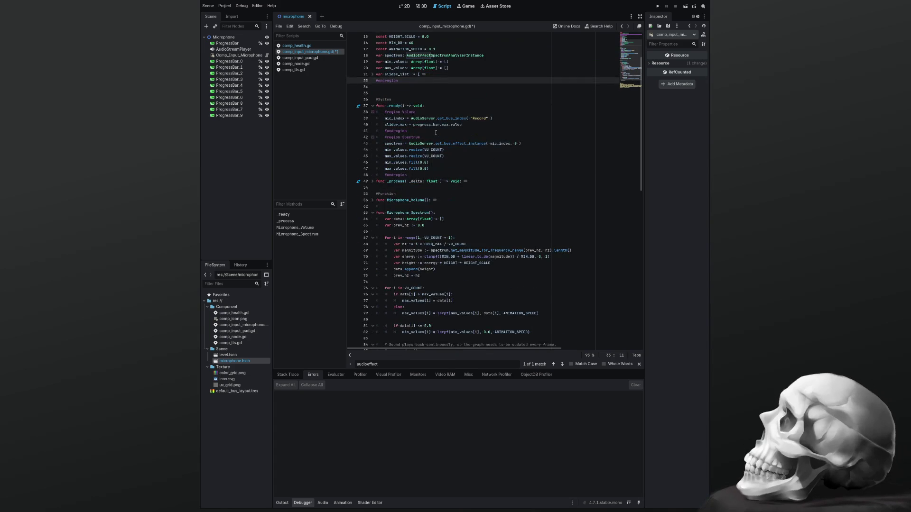
pyautogui.click(373, 112)
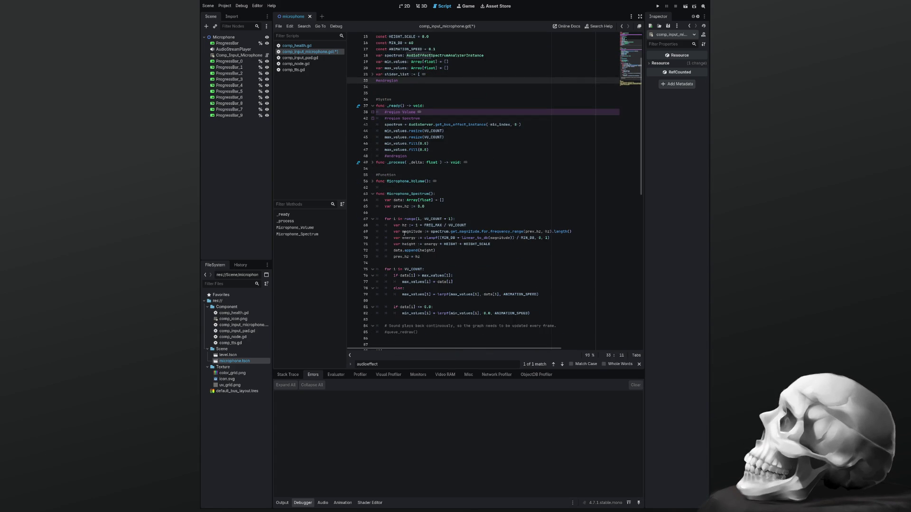
pyautogui.scroll(-3, 392, 186)
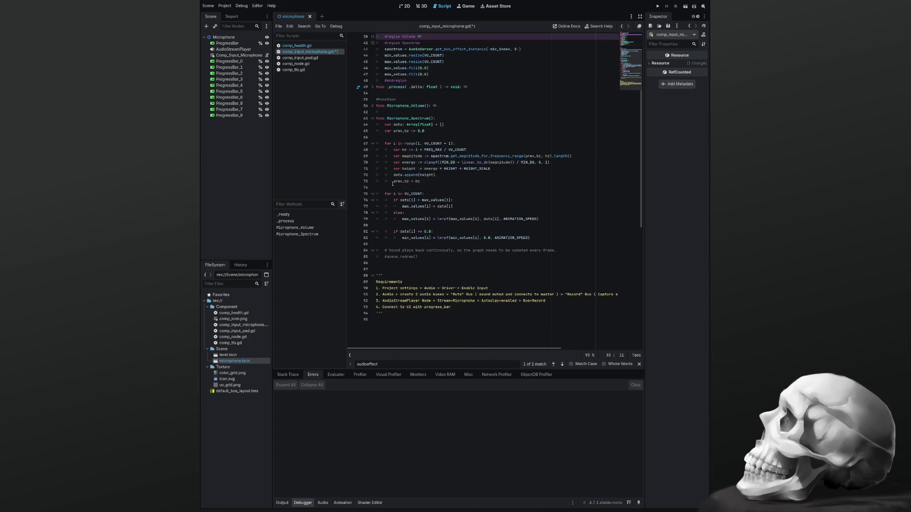
pyautogui.scroll(5, 392, 184)
# Step: Save the microphone script and run the project again with F5
pyautogui.click(402, 150)
pyautogui.hotkey('ctrl', 's')
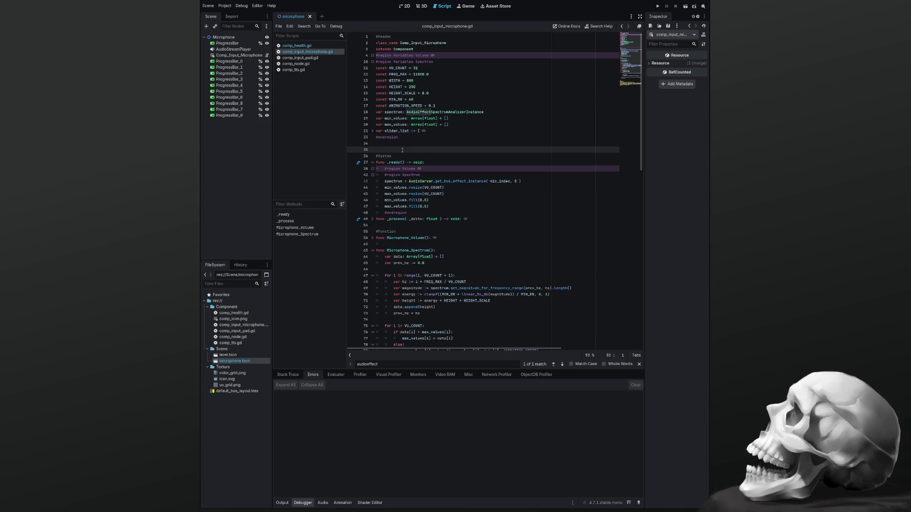
pyautogui.press('F5')
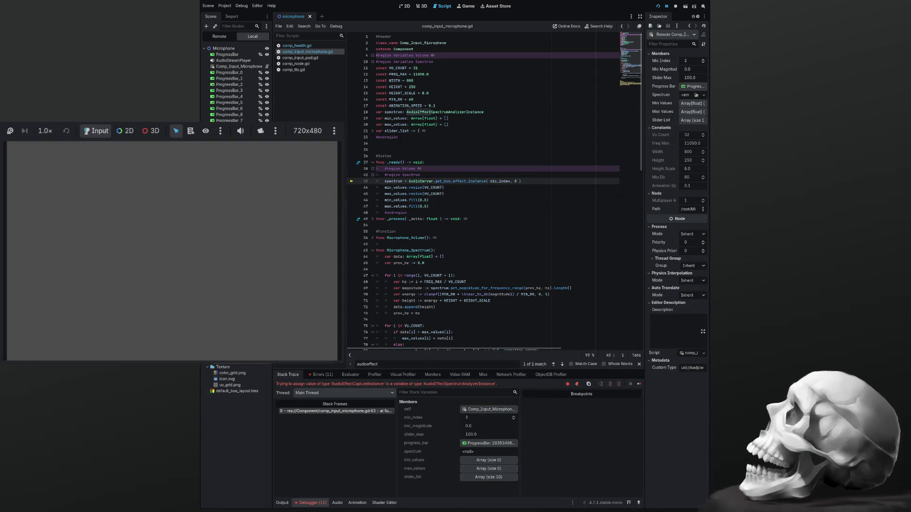
# Step: Reopen the Errors list and expand the last type-mismatch error's stack trace to line 43
pyautogui.click(323, 374)
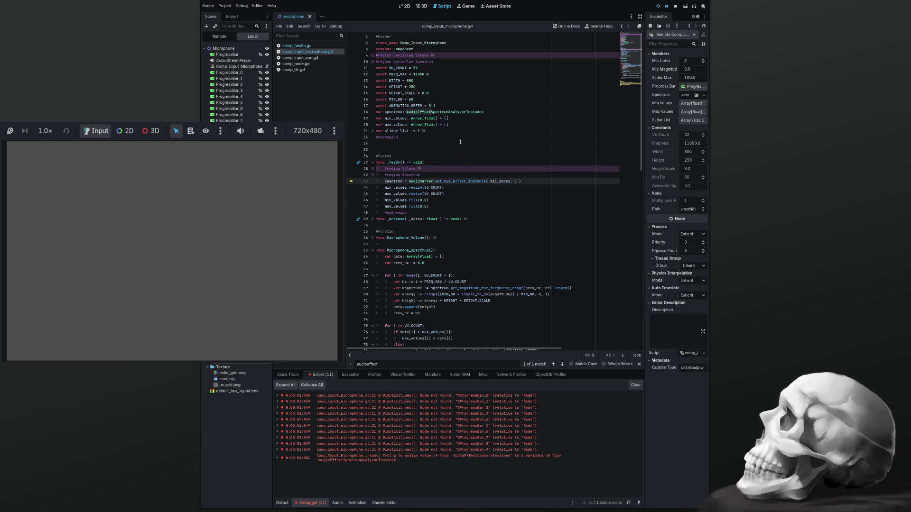
pyautogui.doubleClick(443, 113)
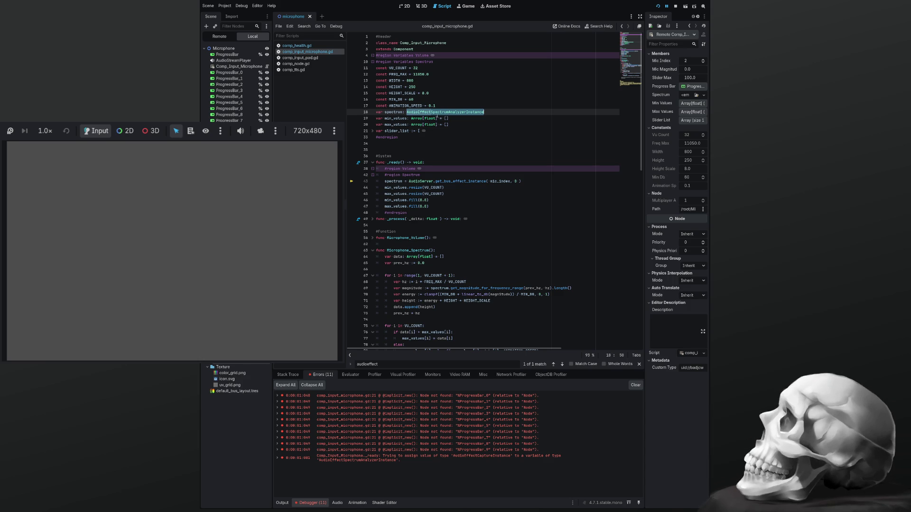
pyautogui.doubleClick(457, 181)
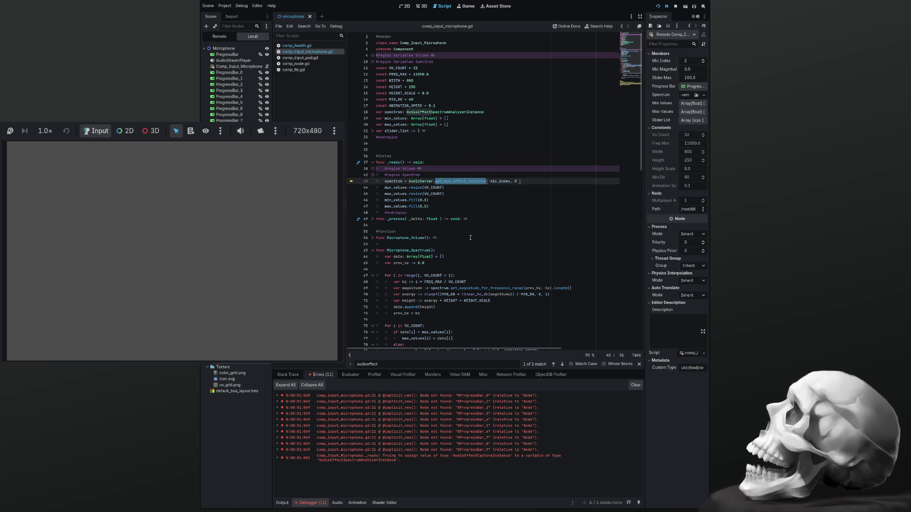
pyautogui.scroll(-5, 470, 237)
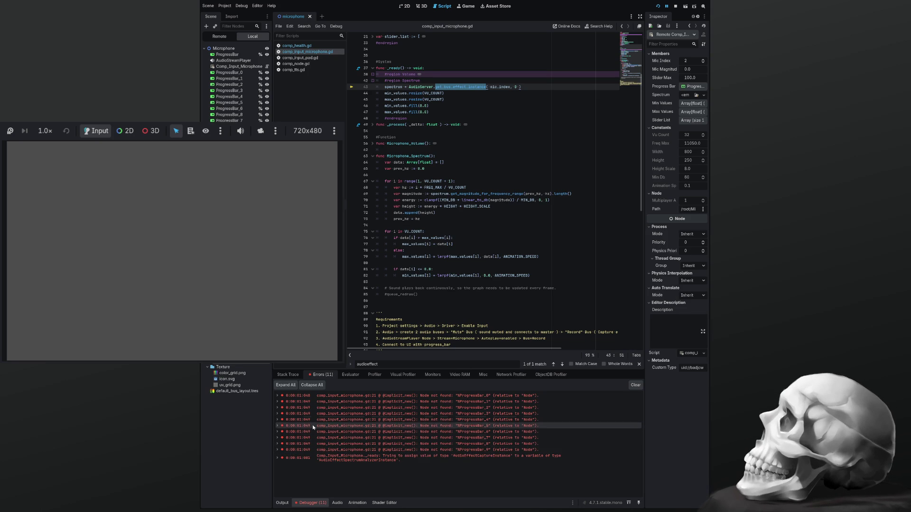
pyautogui.doubleClick(358, 459)
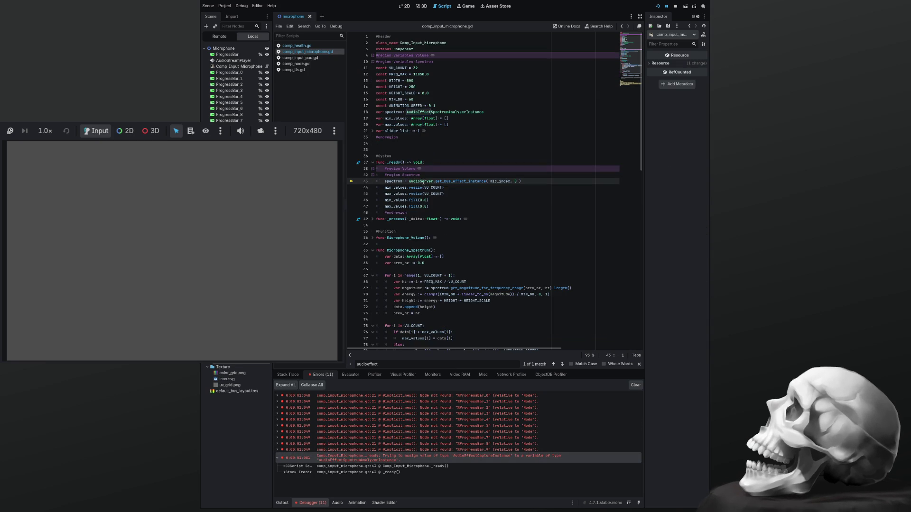
pyautogui.doubleClick(443, 182)
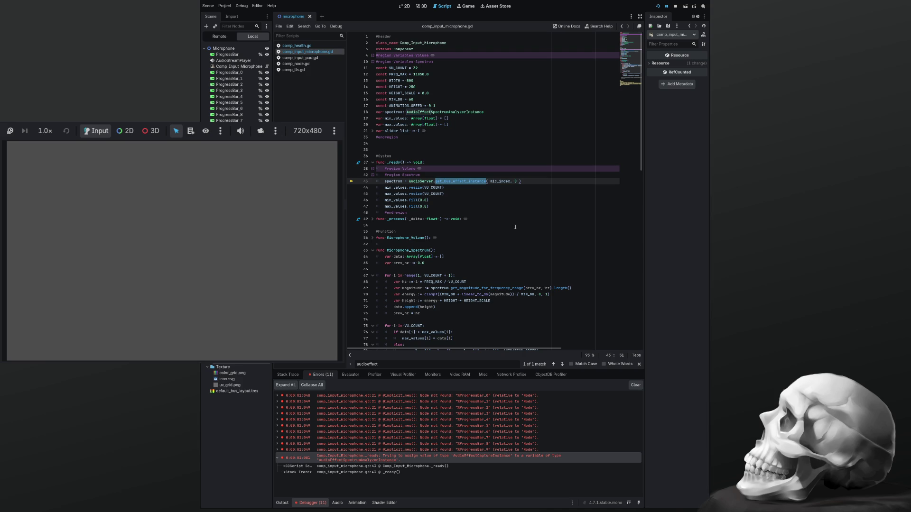
pyautogui.scroll(-6, 515, 227)
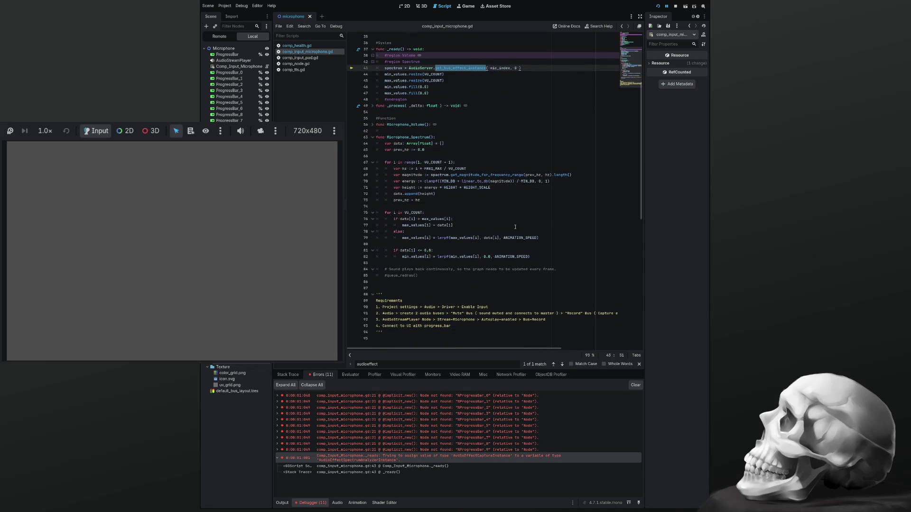
pyautogui.scroll(6, 515, 227)
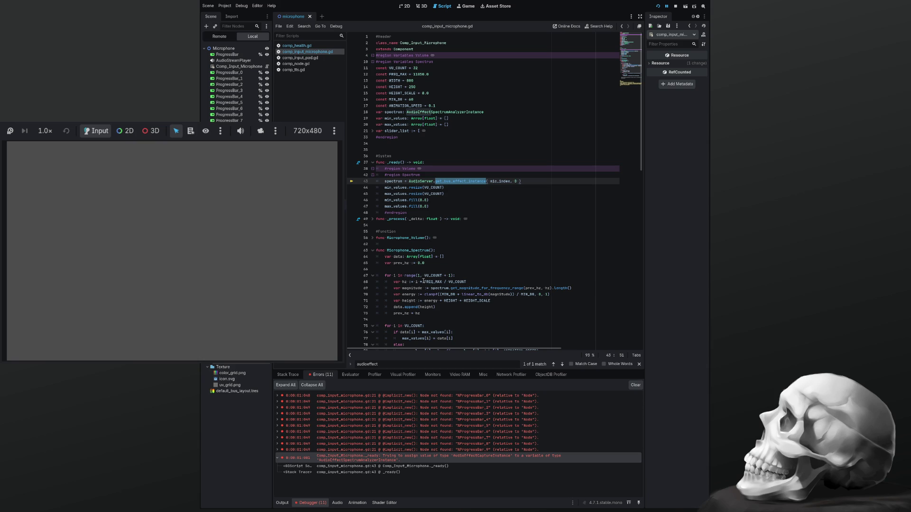
pyautogui.scroll(-4, 439, 301)
pyautogui.scroll(-3, 439, 301)
pyautogui.scroll(7, 440, 301)
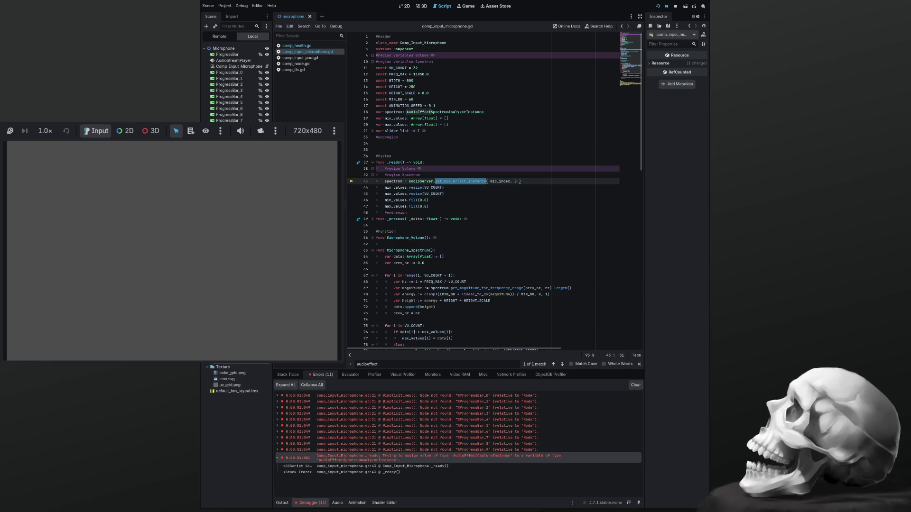
# Step: Stop the running project with F8, leaving 11 errors listed in the debugger
pyautogui.press('F8')
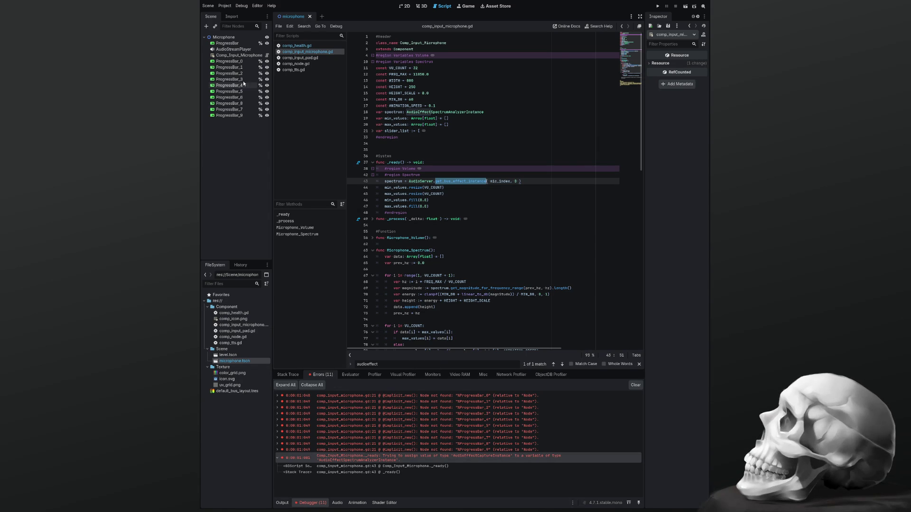
# Step: Check the progress bars scene in 2D, clear the debugger errors, and close the find bar and microphone scene
pyautogui.click(404, 6)
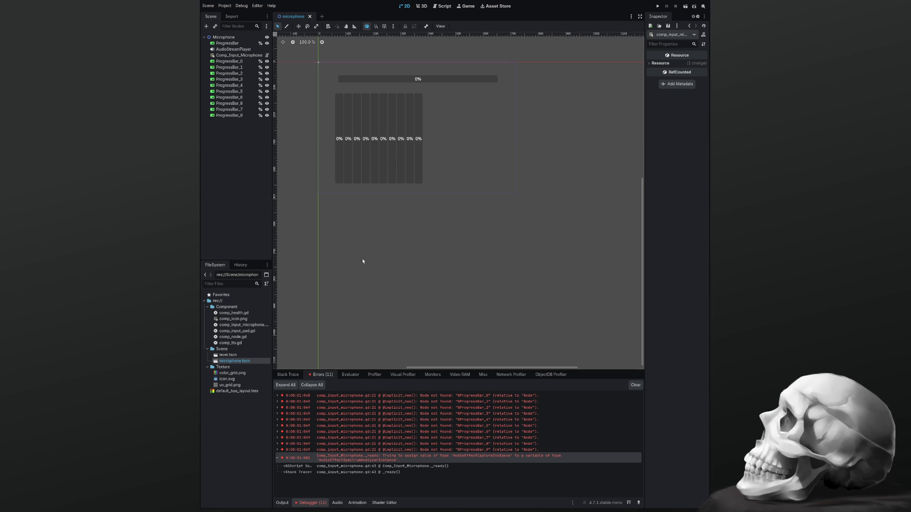
pyautogui.click(445, 6)
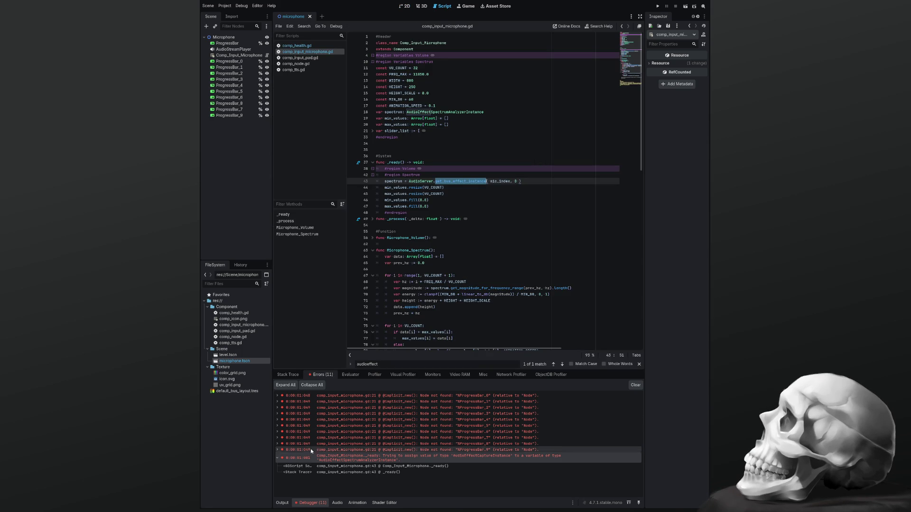
pyautogui.click(636, 385)
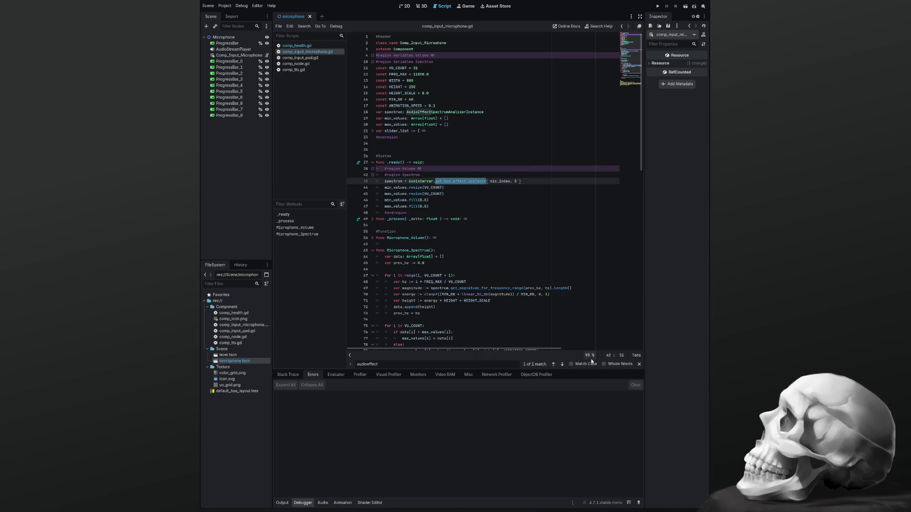
pyautogui.click(638, 365)
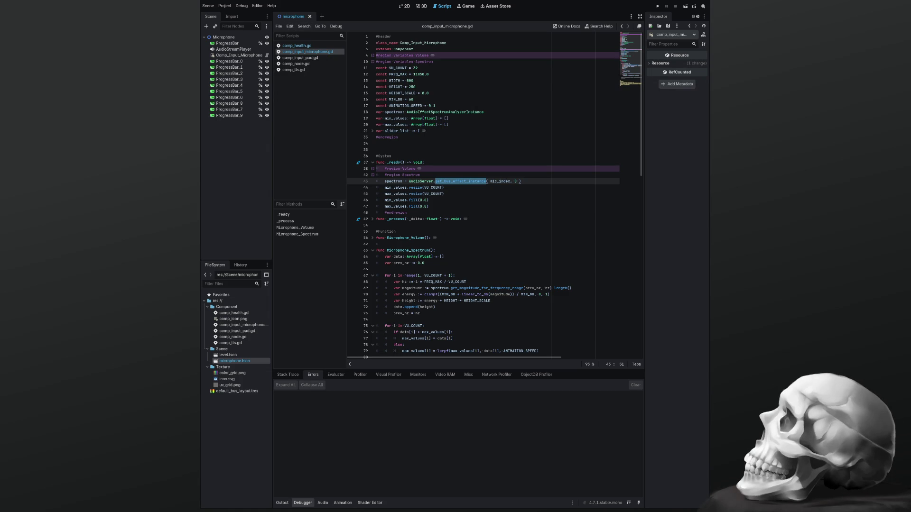
pyautogui.hotkey('ctrl', 'shift', 'w')
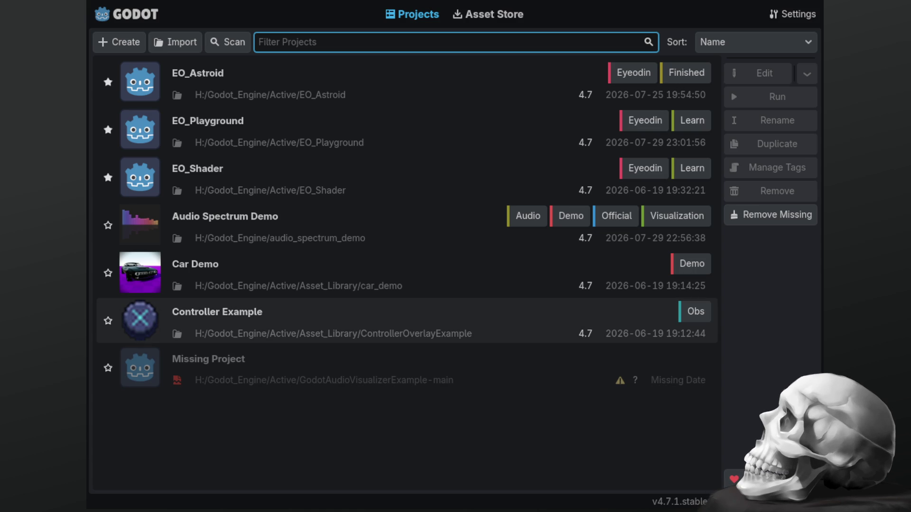
# Step: Delete Audio Spectrum Demo, Car Demo, Controller Example and the Missing Project entry from the list
pyautogui.click(251, 228)
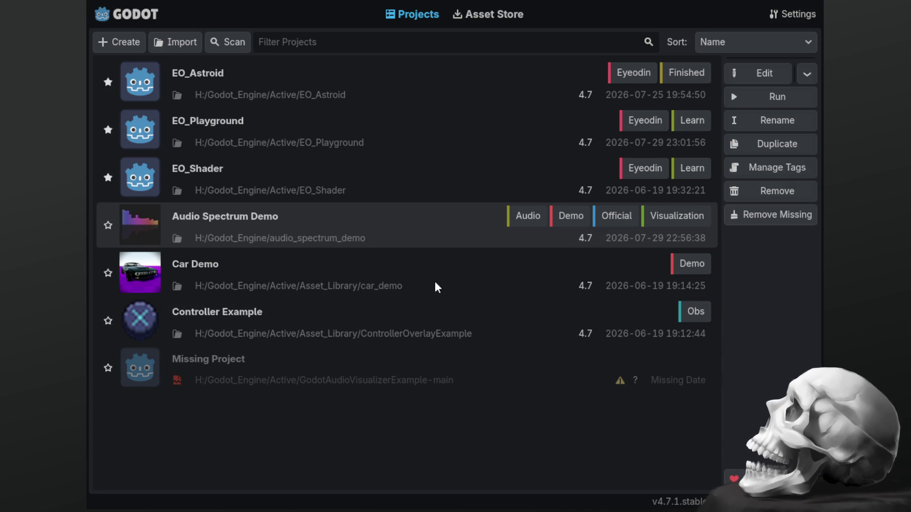
pyautogui.press('Delete')
pyautogui.press('Return')
pyautogui.click(246, 239)
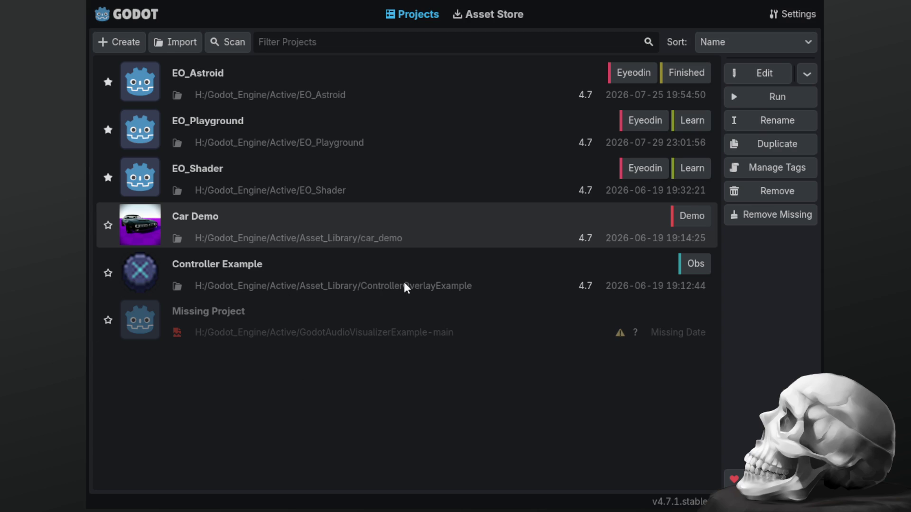
pyautogui.press('Delete')
pyautogui.press('Return')
pyautogui.click(287, 235)
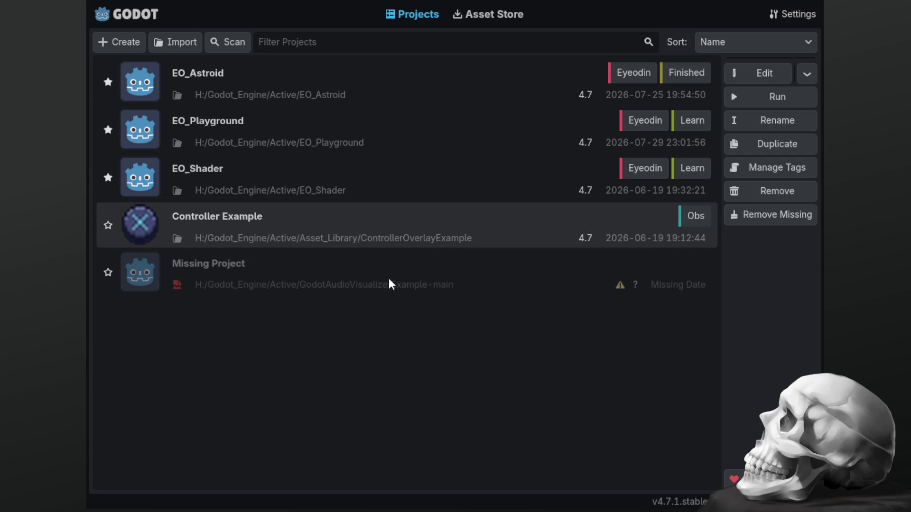
pyautogui.press('Delete')
pyautogui.press('Return')
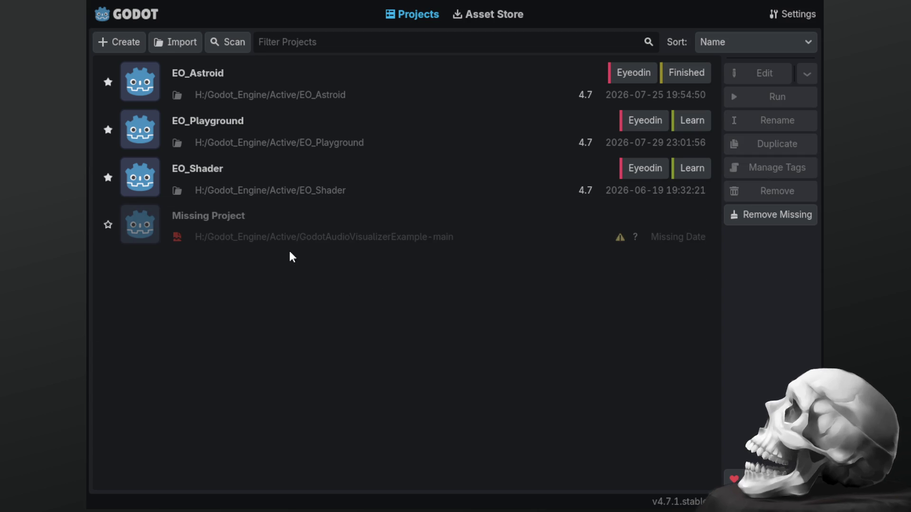
pyautogui.click(290, 239)
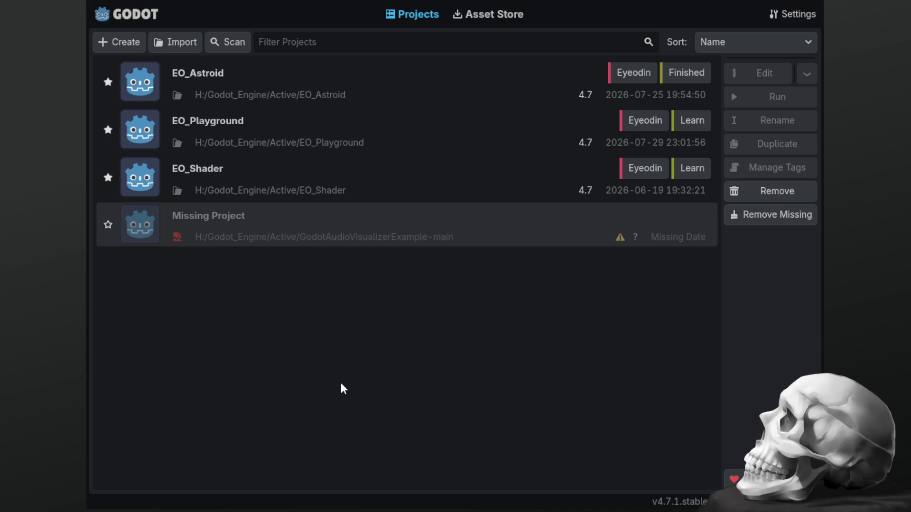
pyautogui.press('Delete')
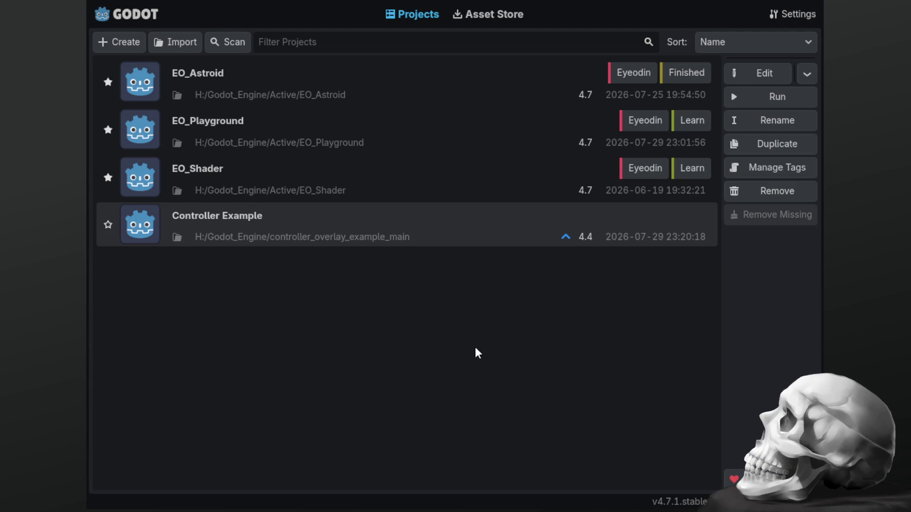
# Step: Open the imported Controller Example project in the editor so its assets reimport
pyautogui.press('Return')
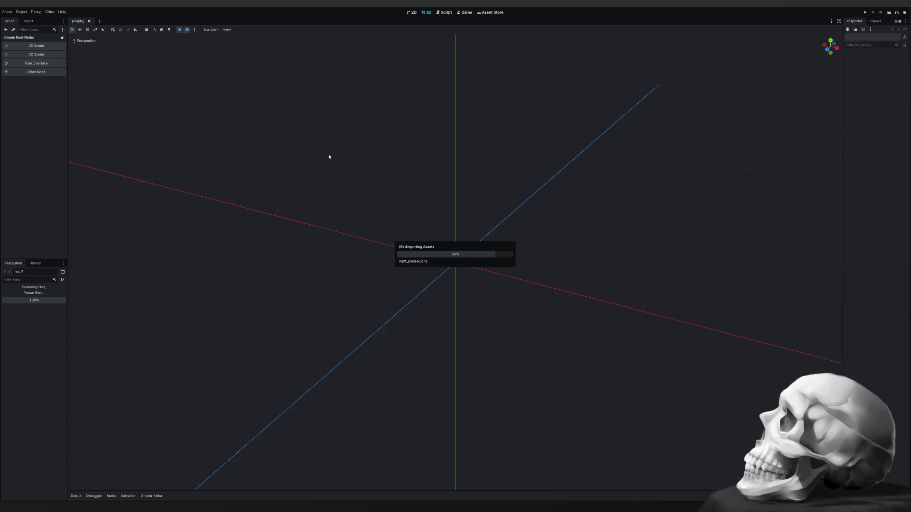
# Step: View the controller overlay sprite in the 2D workspace, then quit back to the project list
pyautogui.click(412, 14)
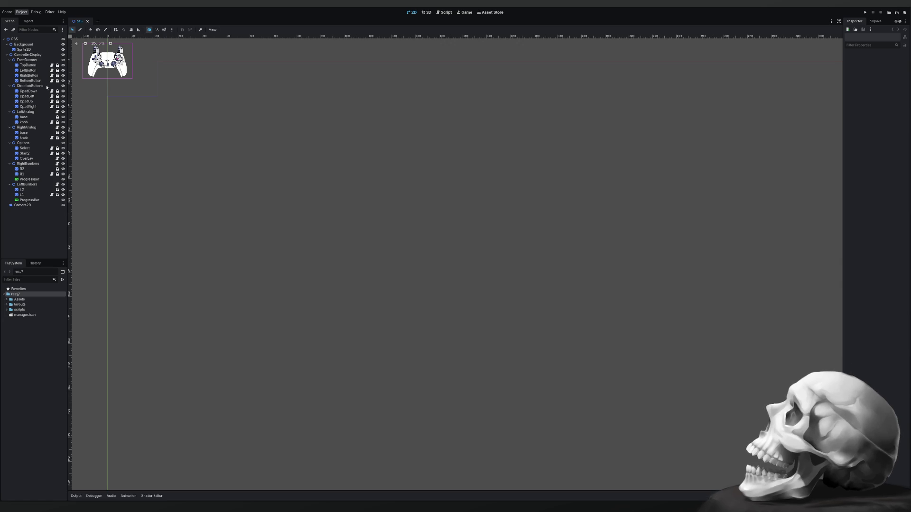
pyautogui.press('F5')
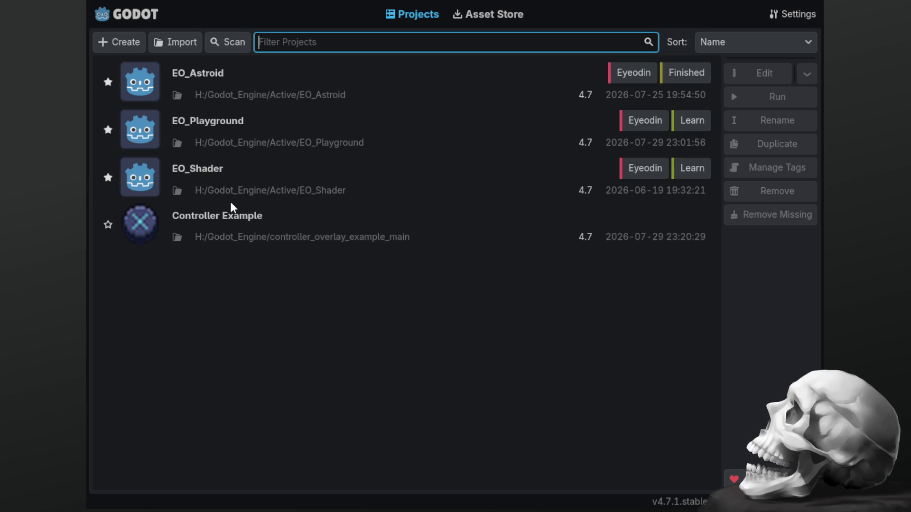
# Step: Start importing the car_demo project folder, then select the Missing Project entry
pyautogui.click(166, 44)
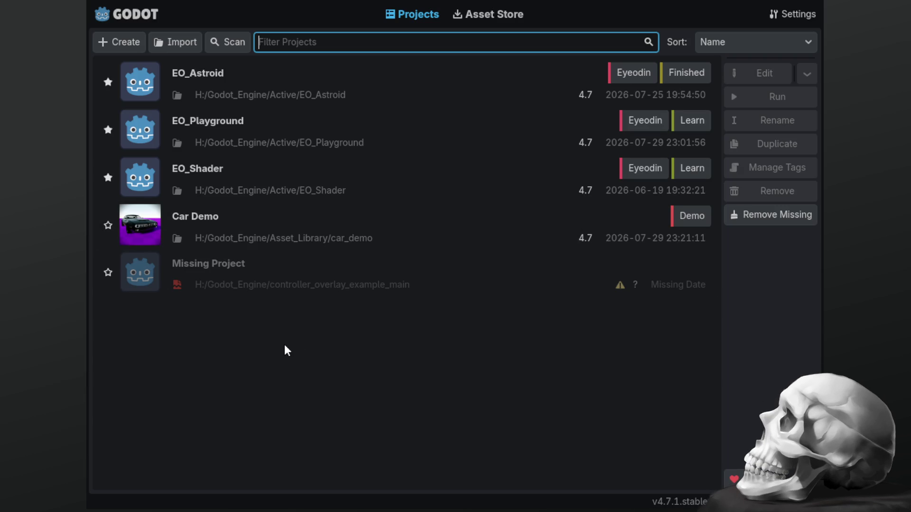
pyautogui.click(317, 286)
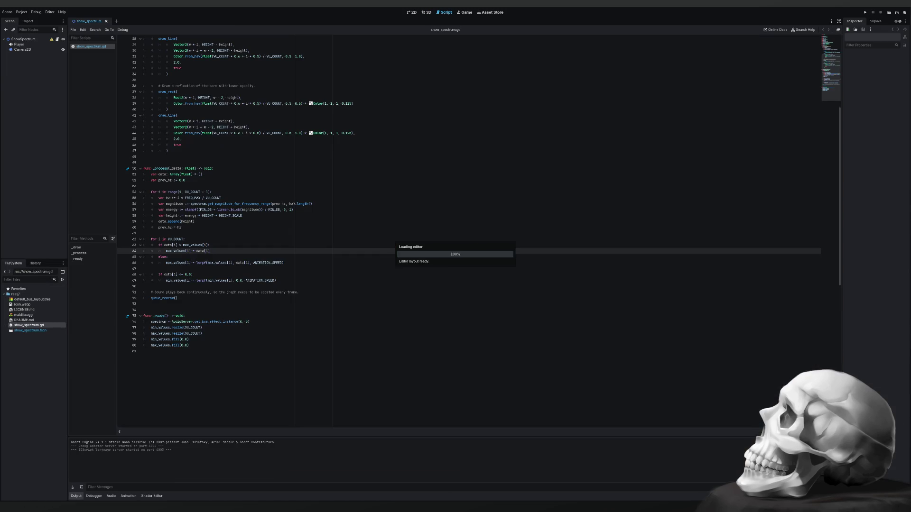
# Step: Toggle the scene between 2D and 3D views, then quit the spectrum project to the Project List
pyautogui.click(413, 12)
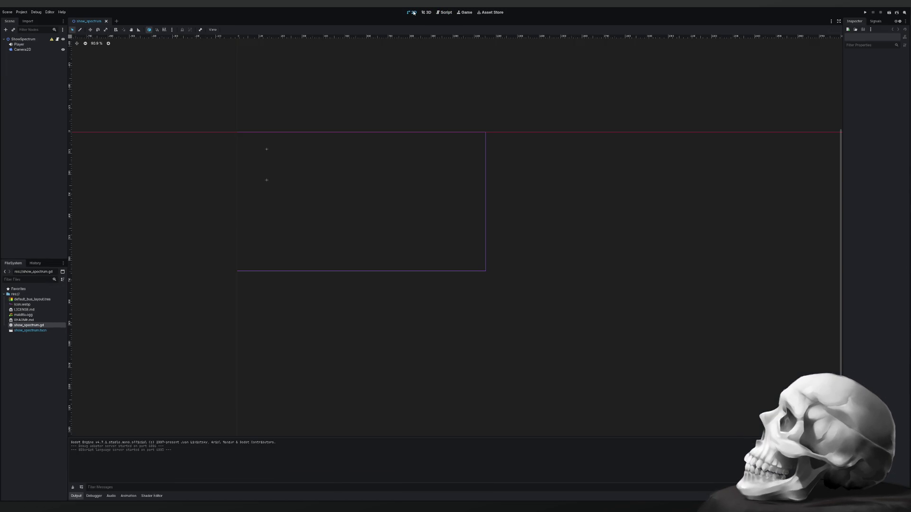
pyautogui.click(427, 13)
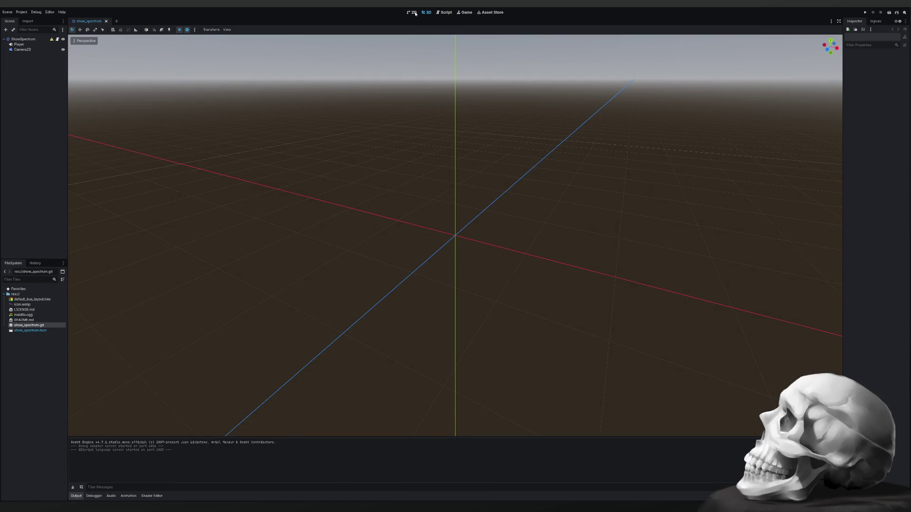
pyautogui.click(413, 12)
pyautogui.click(21, 12)
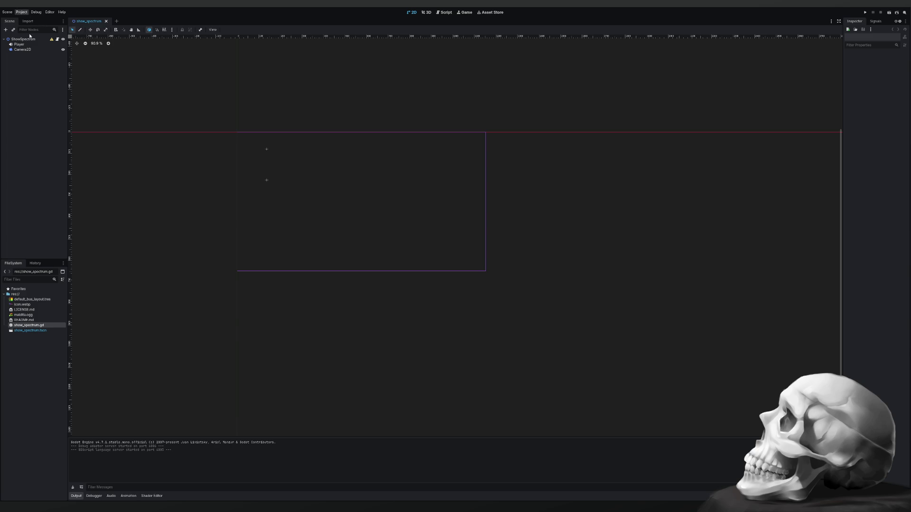
pyautogui.click(53, 87)
pyautogui.click(376, 266)
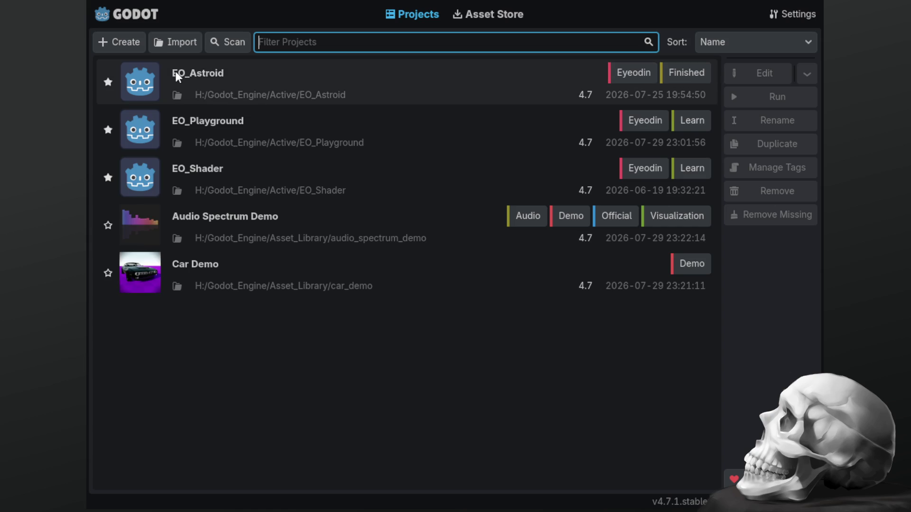
# Step: Select the EO_Playground row in the Project Manager list
pyautogui.click(169, 41)
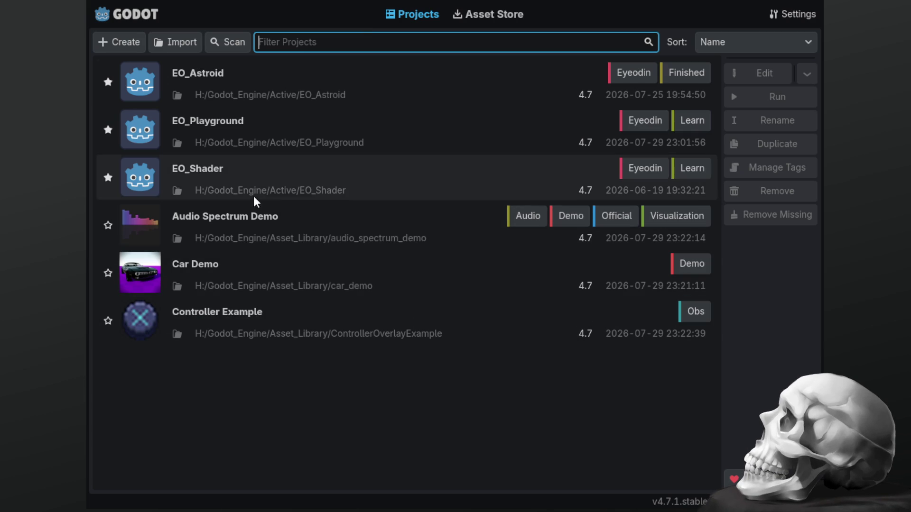
pyautogui.click(271, 143)
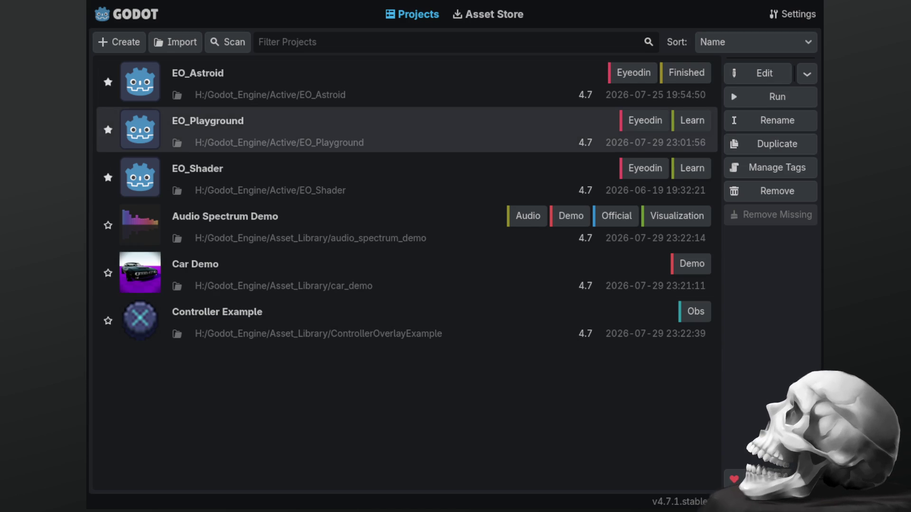
# Step: Open the EO_Playground project in the Godot editor
pyautogui.doubleClick(237, 133)
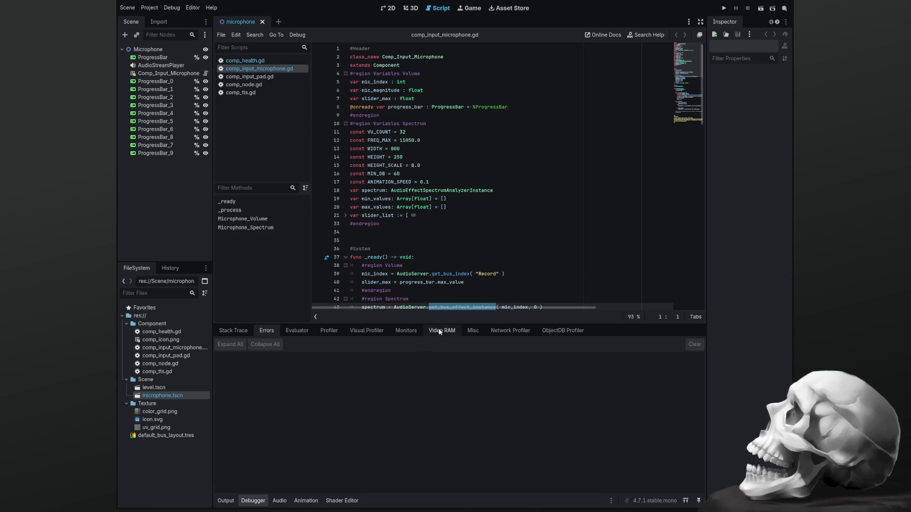
# Step: Enlarge the code area over the Debugger panel and scroll through comp_input_microphone.gd to review it
pyautogui.moveTo(448, 325); pyautogui.dragTo(458, 429)
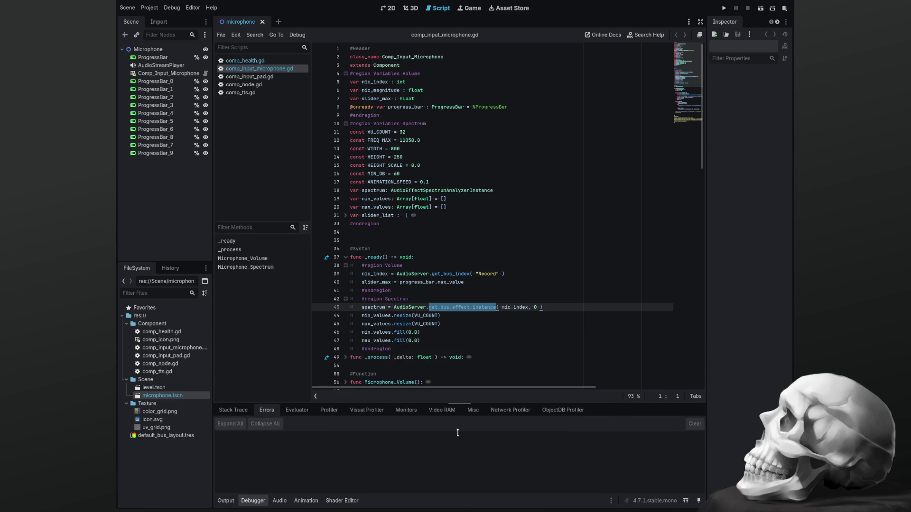
pyautogui.scroll(-5, 488, 258)
pyautogui.scroll(5, 487, 258)
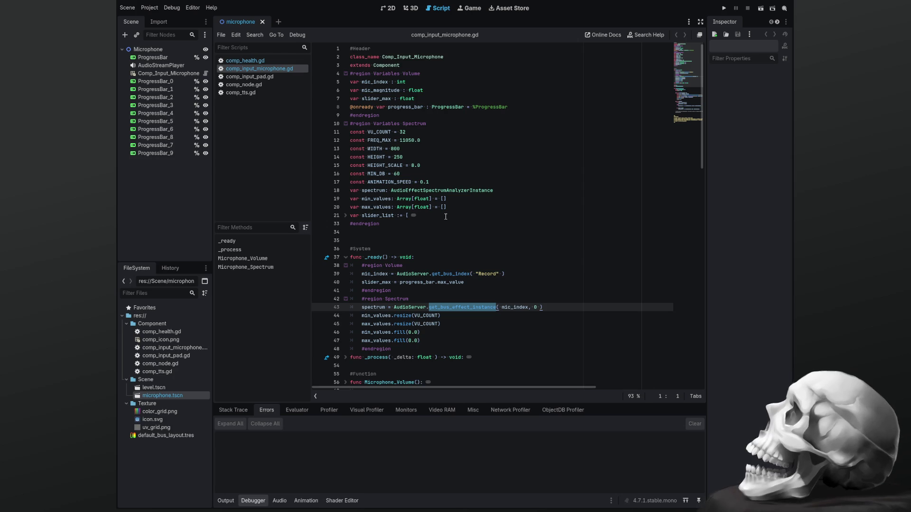
pyautogui.scroll(-1, 441, 209)
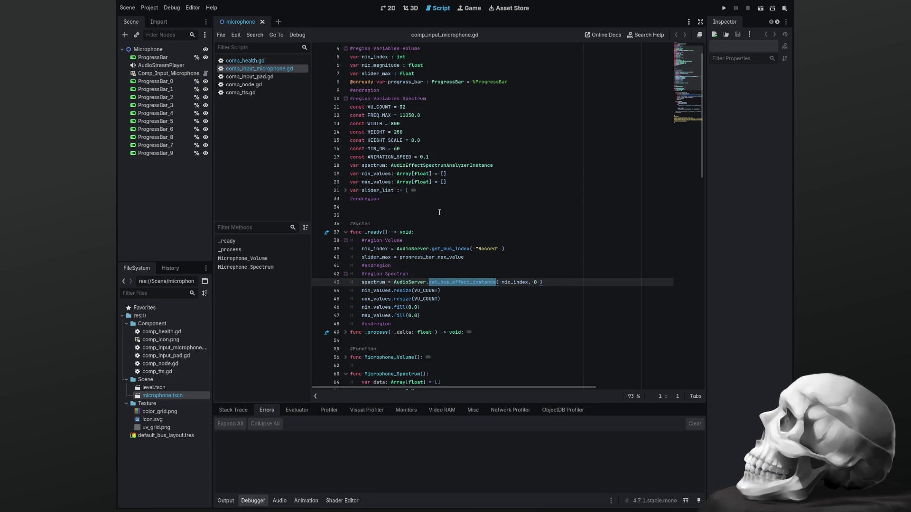
pyautogui.scroll(-2, 440, 212)
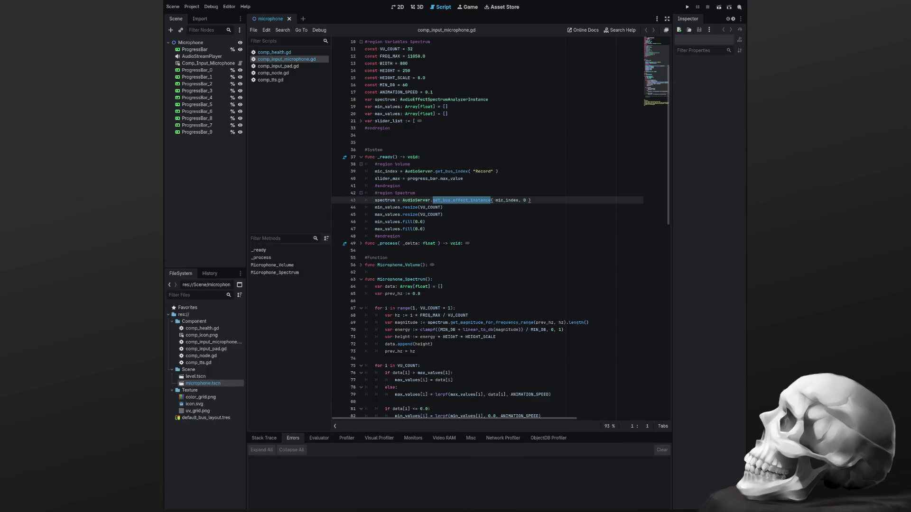
pyautogui.scroll(-10, 397, 341)
pyautogui.scroll(10, 403, 333)
pyautogui.scroll(3, 404, 333)
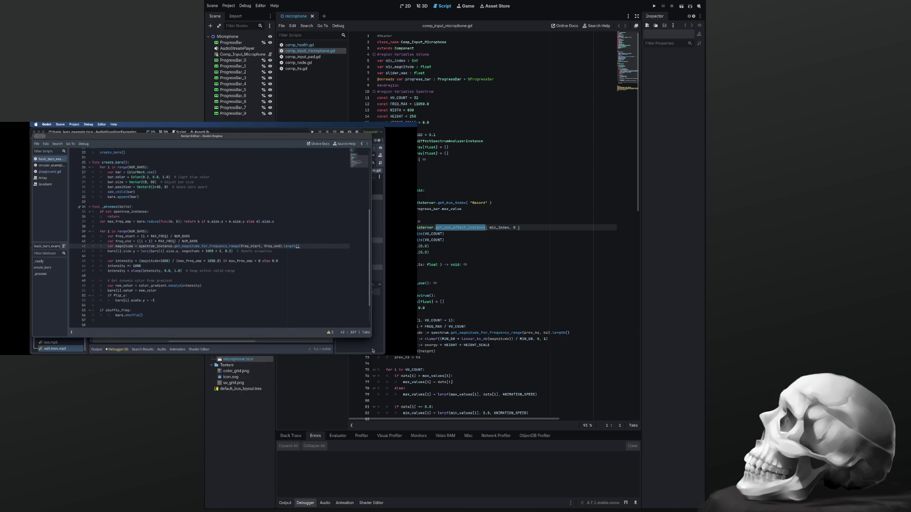
pyautogui.doubleClick(440, 332)
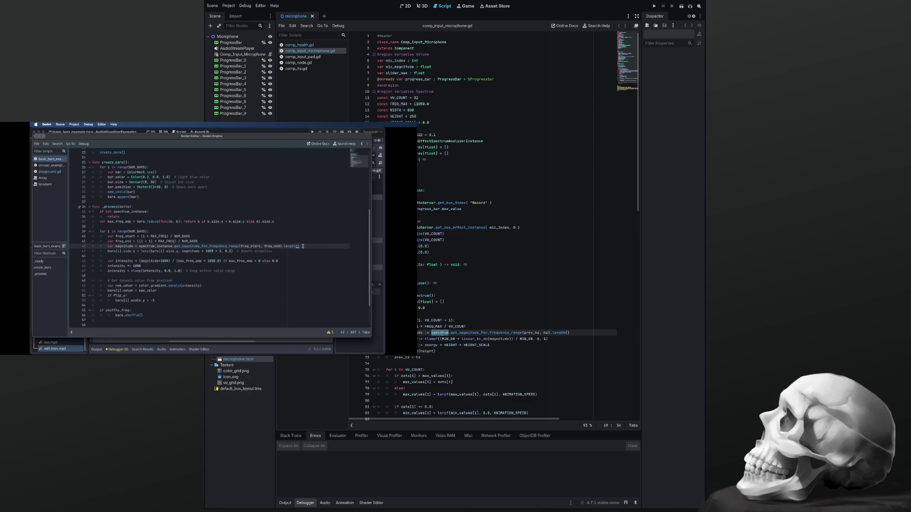
pyautogui.doubleClick(426, 228)
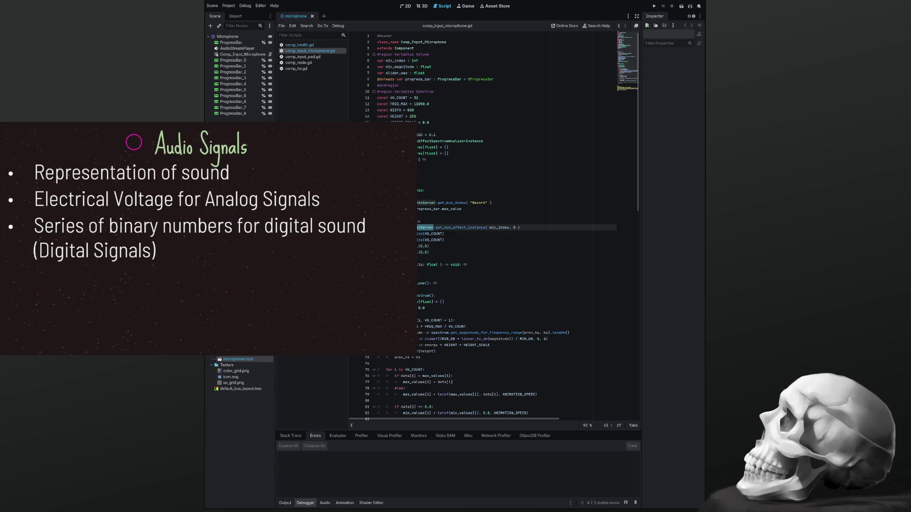
# Step: Pause the audio signals lesson video and jump to line 64, the data array line
pyautogui.scroll(-1, 494, 213)
pyautogui.scroll(1, 493, 214)
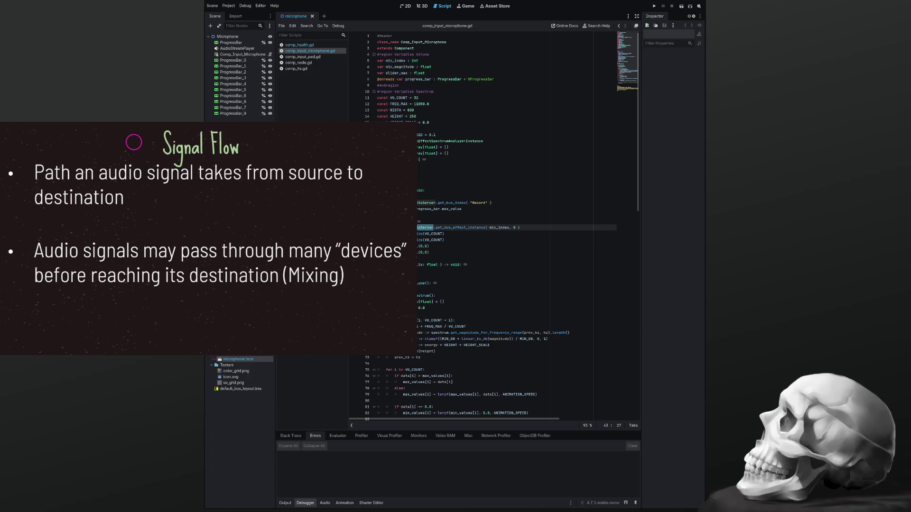
pyautogui.click(208, 345)
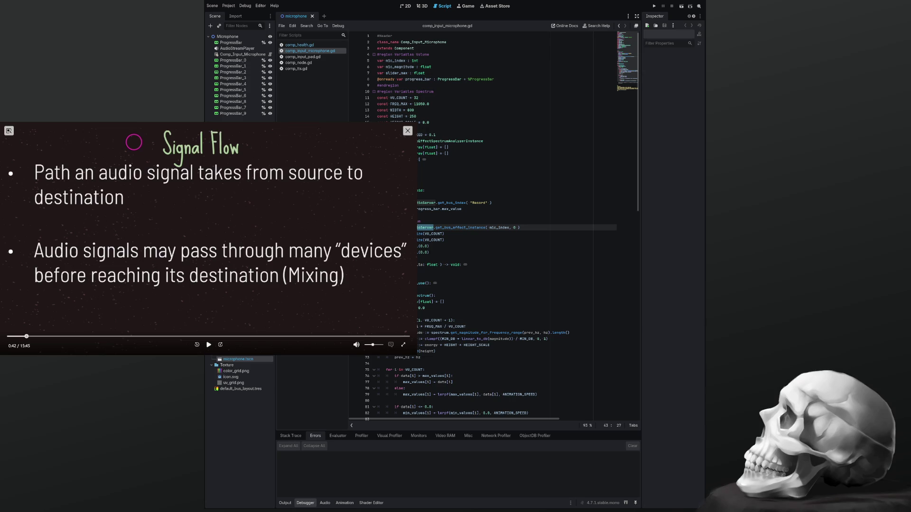
pyautogui.click(484, 299)
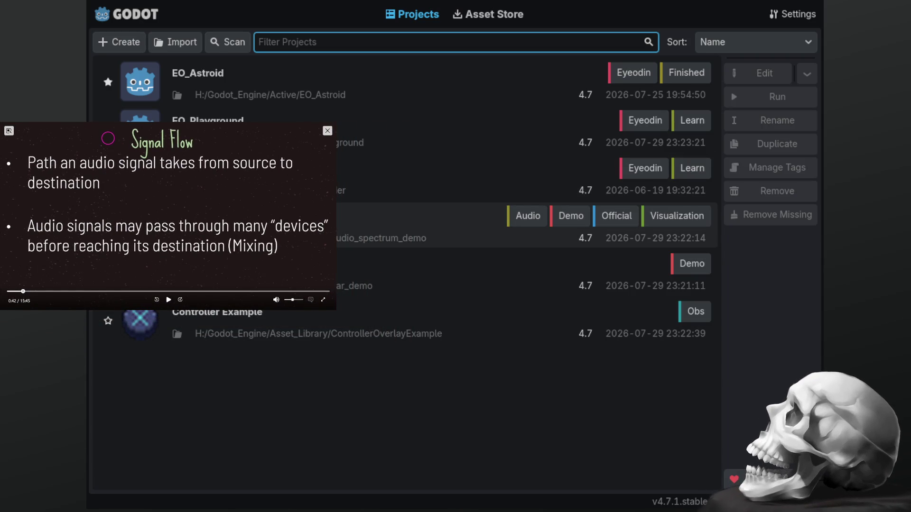
# Step: Open the audio_spectrum_demo project and centre its scene rectangle in the 2D view
pyautogui.doubleClick(396, 225)
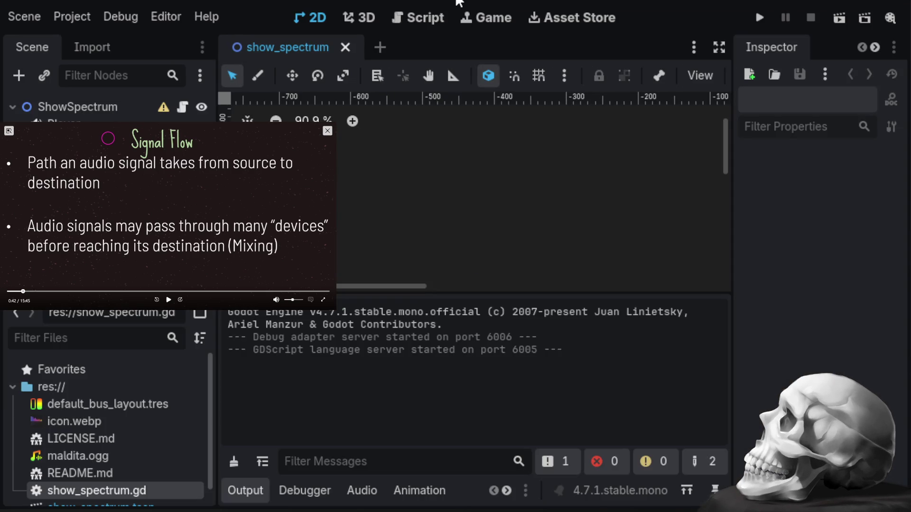
pyautogui.scroll(-8, 405, 200)
pyautogui.scroll(7, 407, 250)
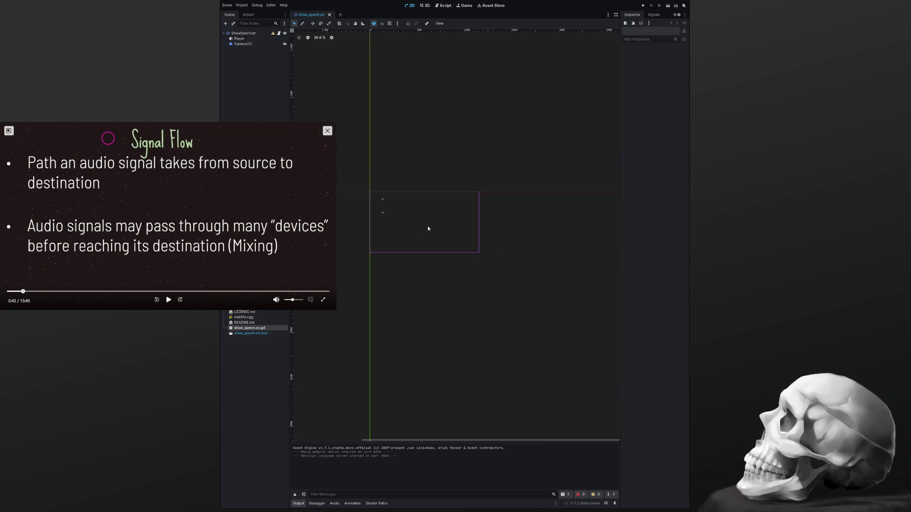
pyautogui.moveTo(425, 225); pyautogui.dragTo(445, 229)
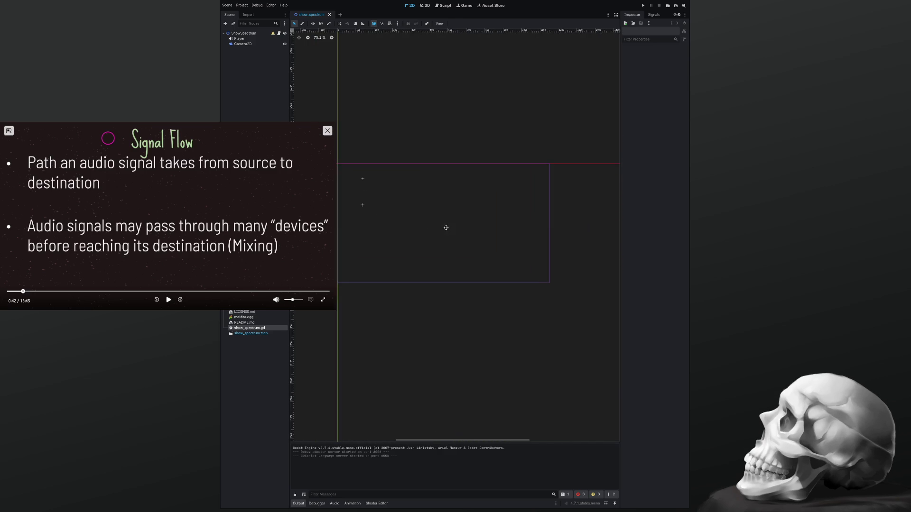
# Step: Inspect the demo's audio bus layout and its Player and Camera2D nodes
pyautogui.click(335, 503)
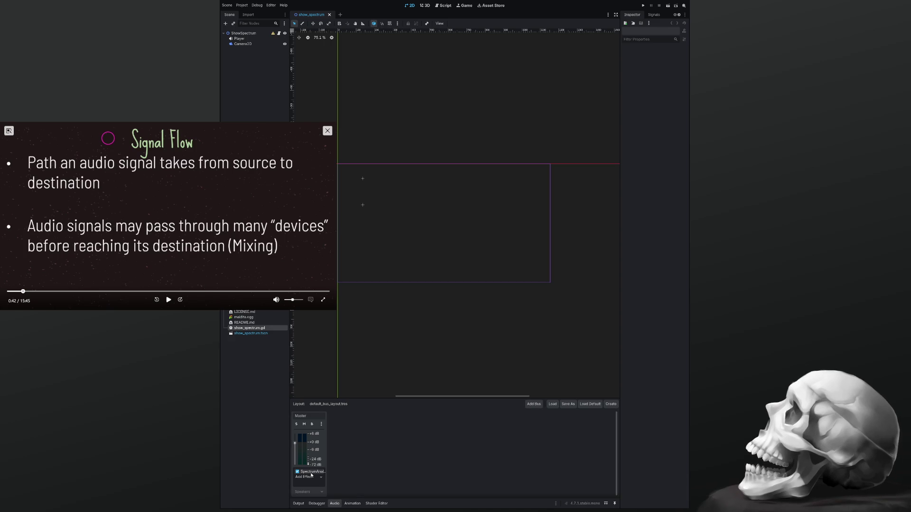
pyautogui.click(240, 39)
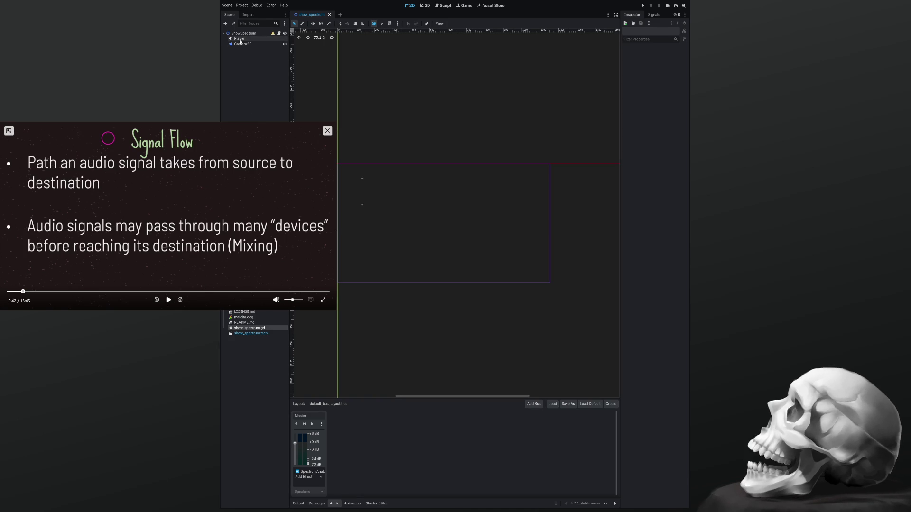
pyautogui.click(242, 43)
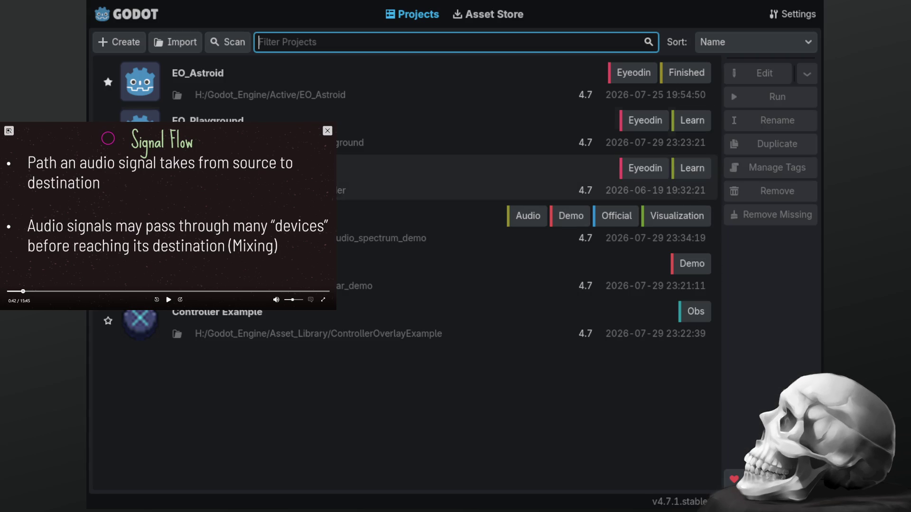
# Step: Reopen EO_Playground and show its Master, Mute and Record bus layout
pyautogui.doubleClick(474, 131)
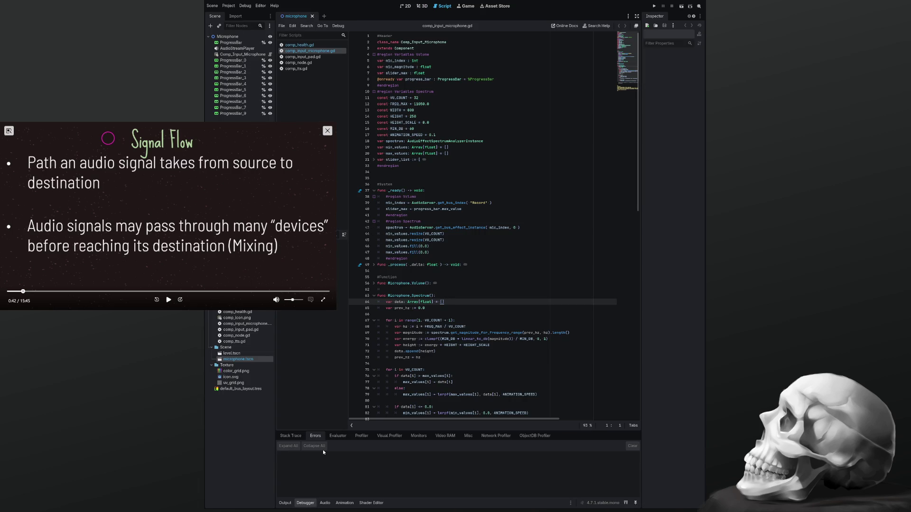
pyautogui.click(325, 503)
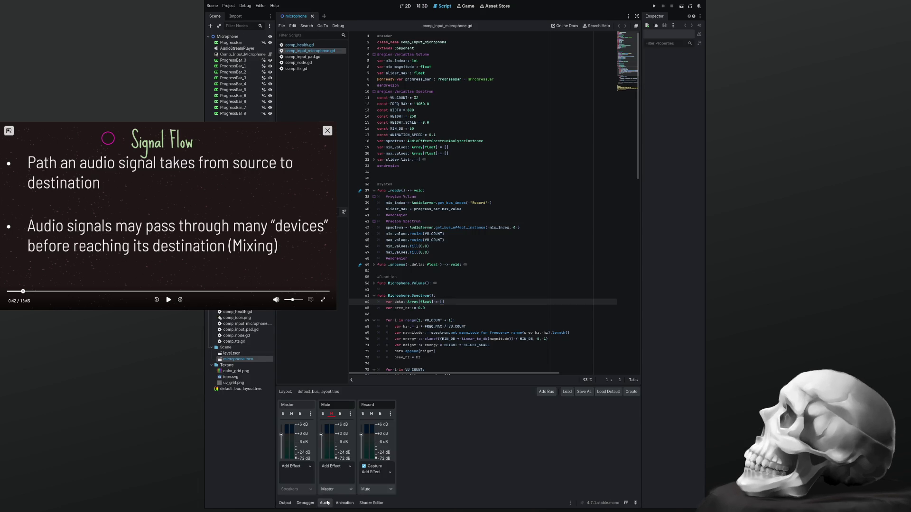
# Step: Inspect the Record bus's Capture and SpectrumAnalyzer effects, ending on Buffer Length 2.0, FFT Size 1024
pyautogui.click(375, 474)
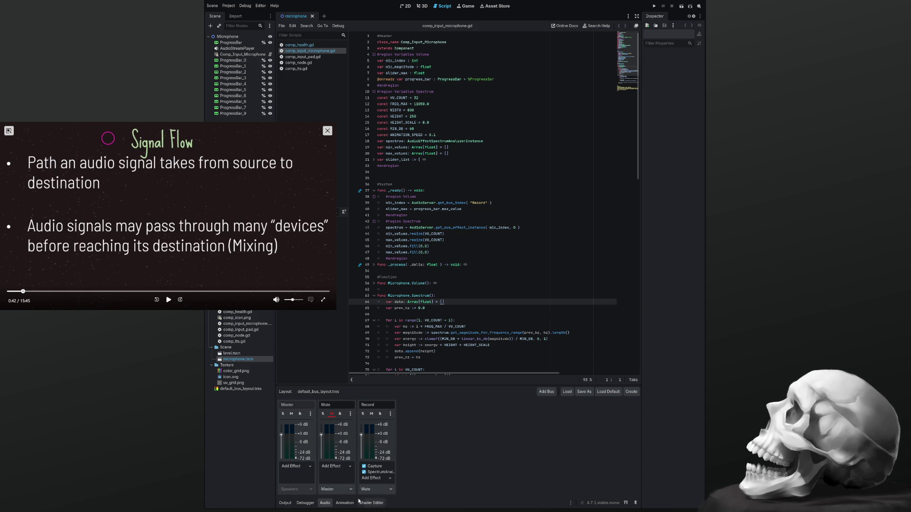
pyautogui.click(373, 473)
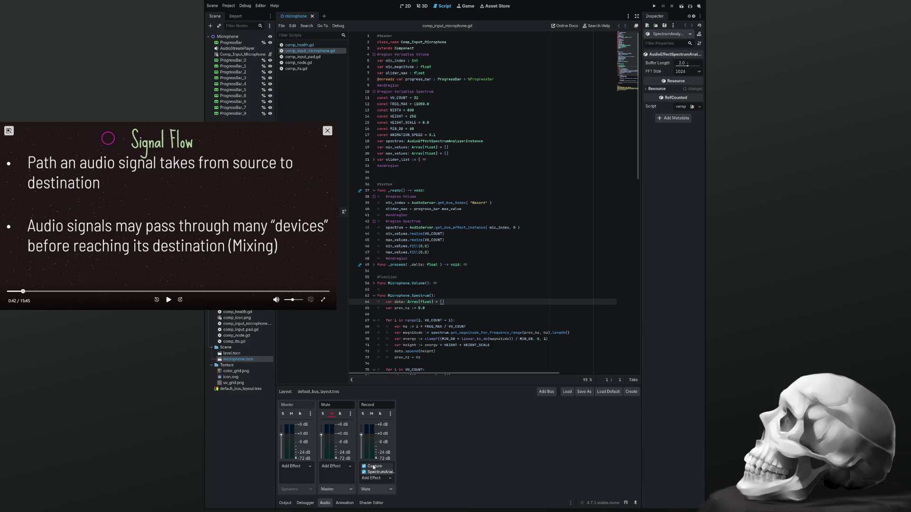
pyautogui.click(374, 467)
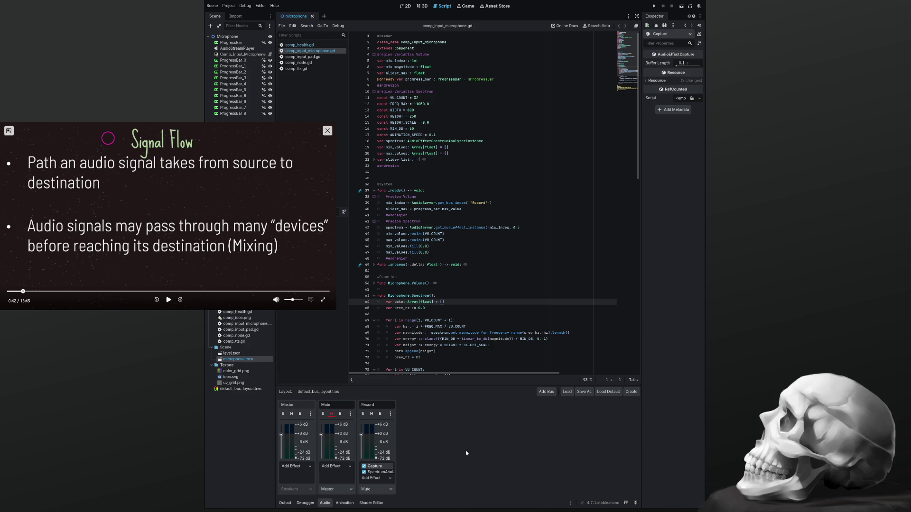
pyautogui.click(378, 472)
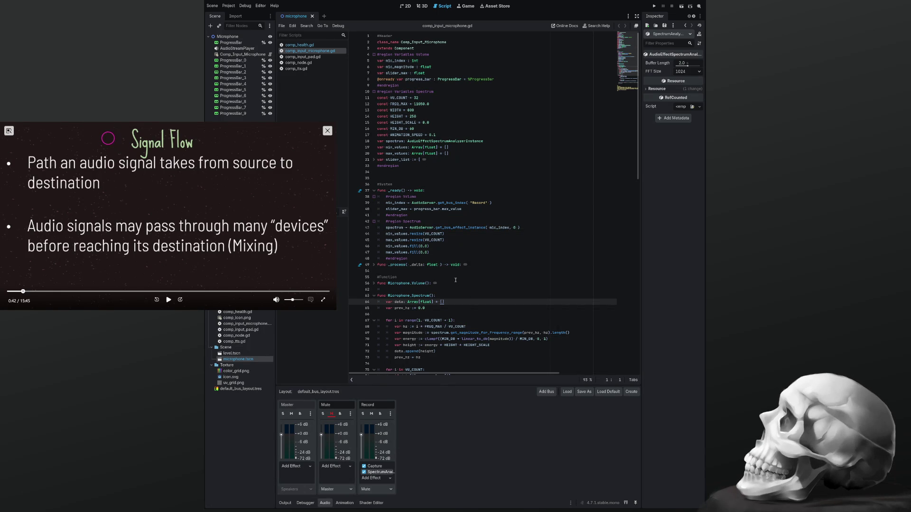
# Step: Change get_bus_effect_instance(mic_index, 0) to index 1, save, and run the project with F5
pyautogui.scroll(-3, 455, 280)
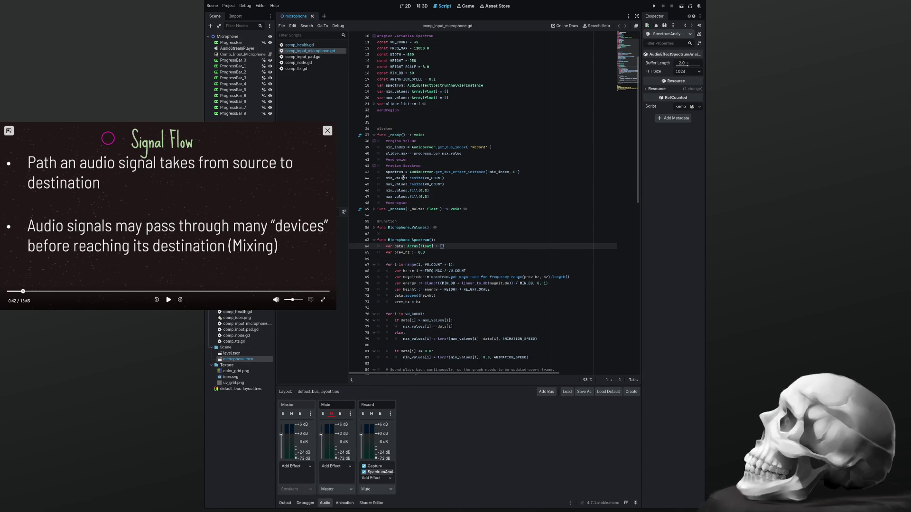
pyautogui.doubleClick(419, 172)
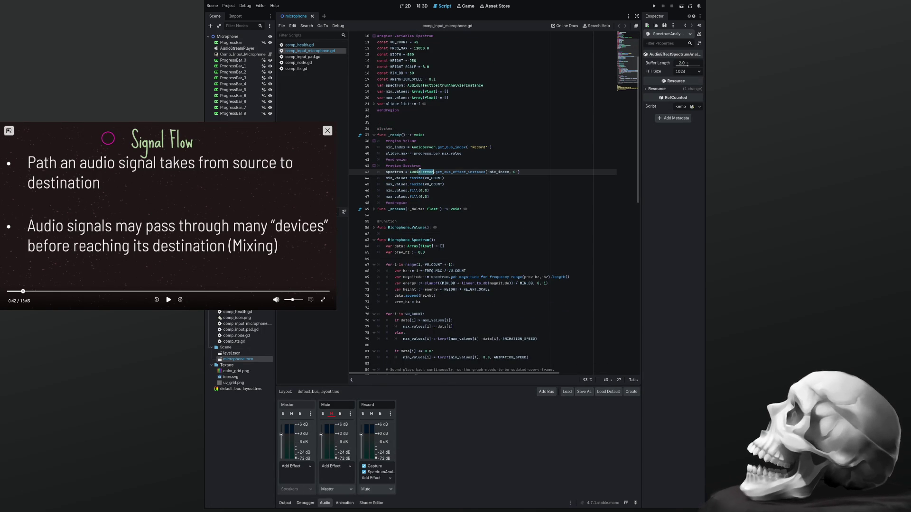
pyautogui.doubleClick(498, 172)
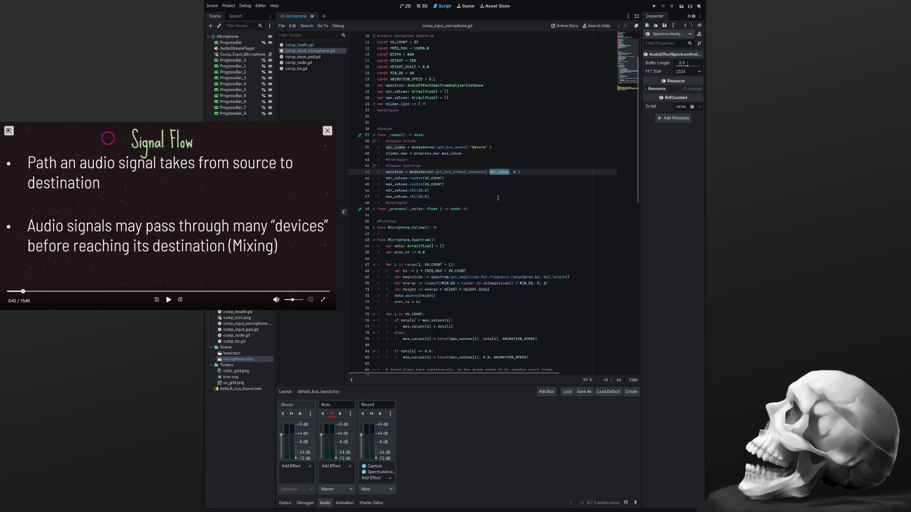
pyautogui.scroll(3, 497, 195)
pyautogui.click(517, 228)
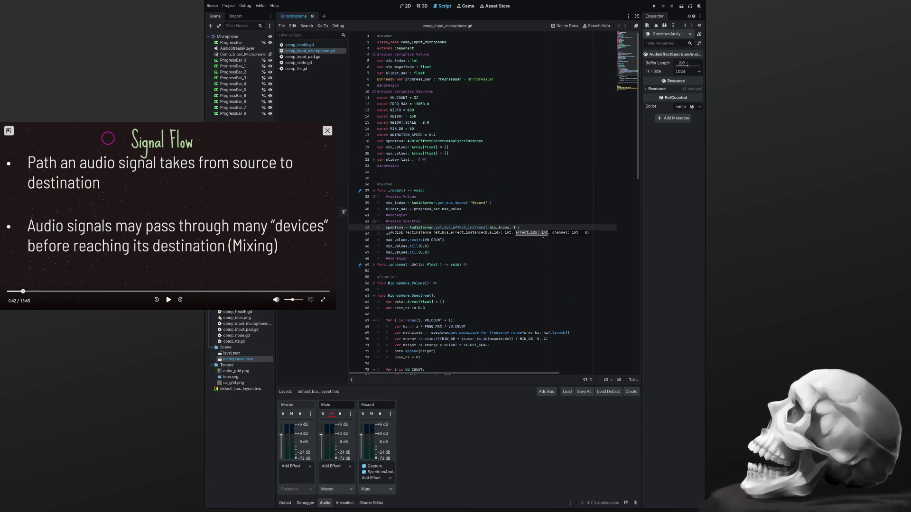
pyautogui.hotkey('ctrl', 's')
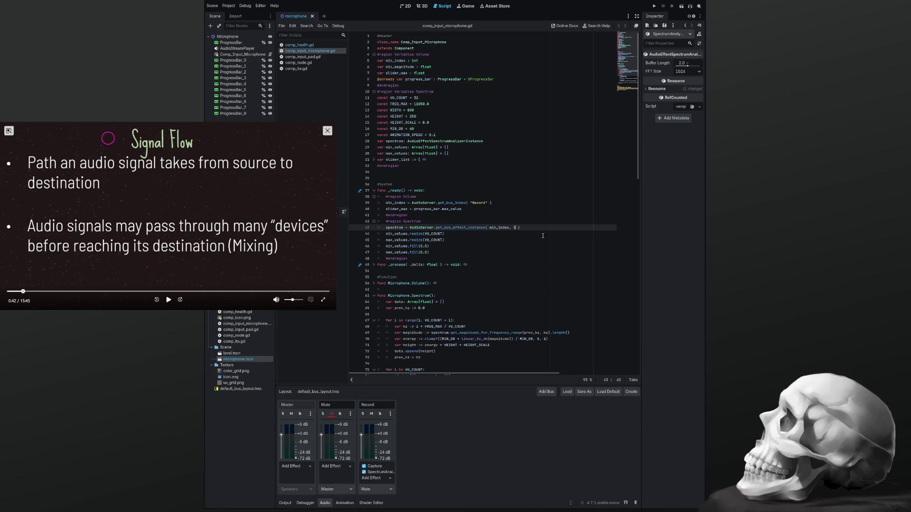
pyautogui.press('F5')
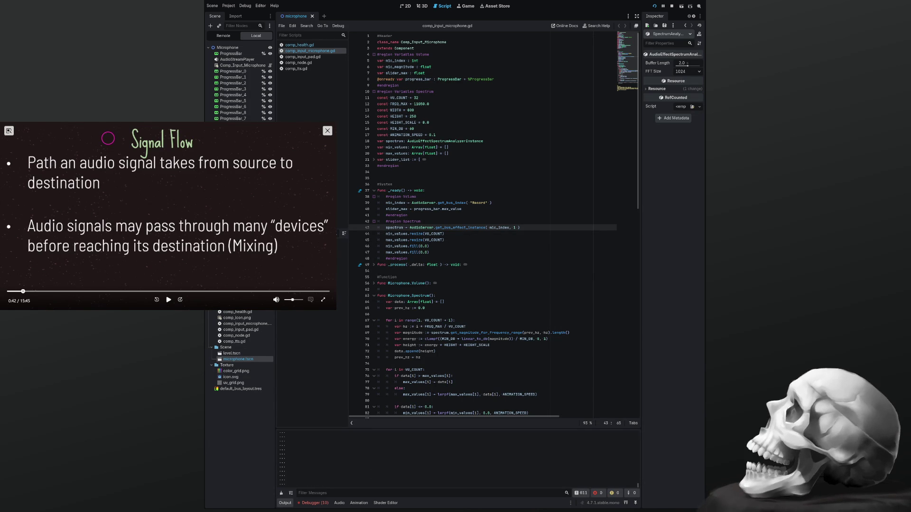
# Step: Stop the running project with F8, return to the script top, and fold the Variables Spectrum region
pyautogui.scroll(-3, 482, 223)
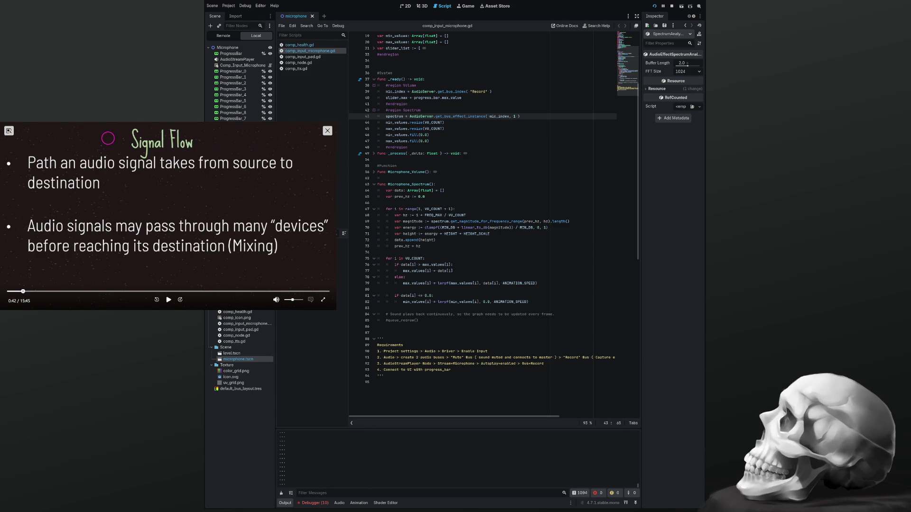
pyautogui.press('F8')
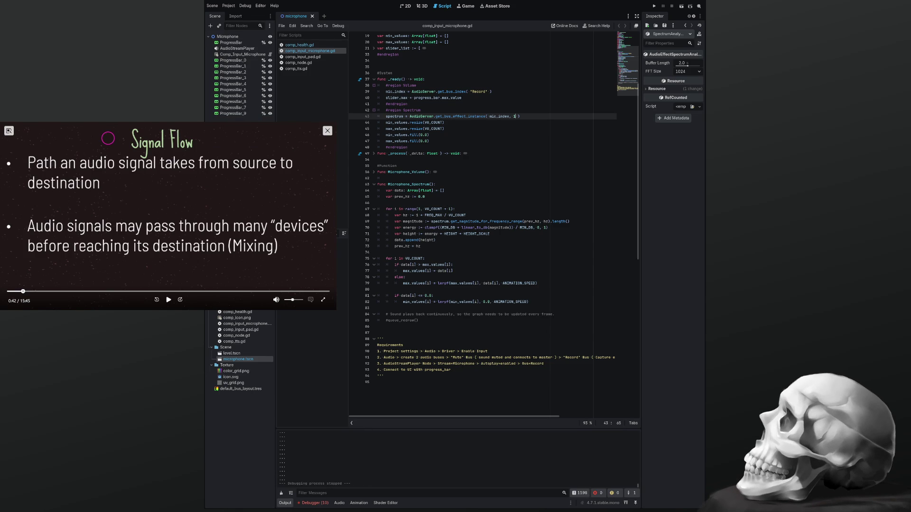
pyautogui.scroll(4, 411, 268)
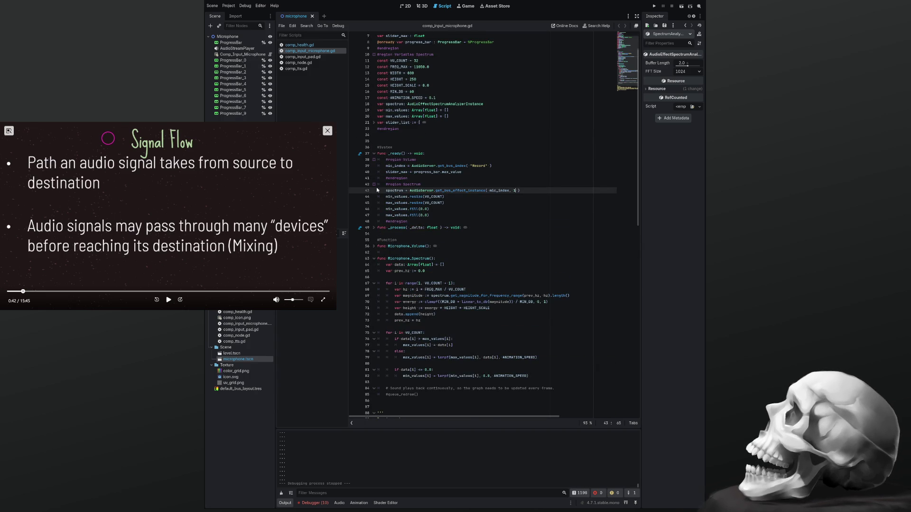
pyautogui.scroll(2, 378, 185)
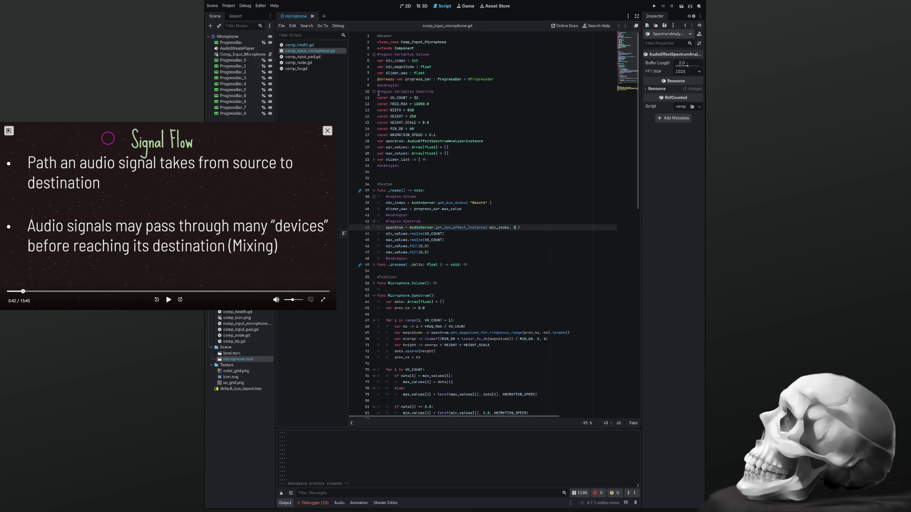
pyautogui.click(374, 92)
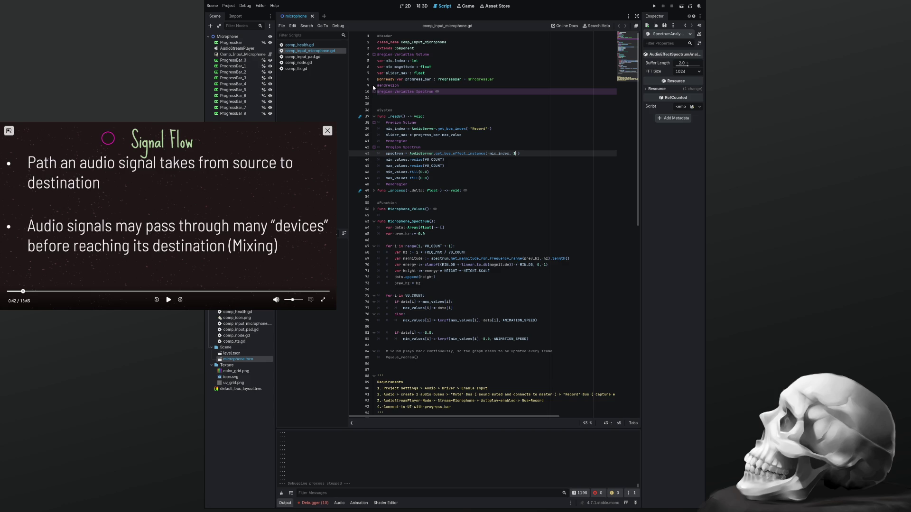
# Step: Fold the Variables Volume region, the _ready Volume and Spectrum regions, and Microphone_Volume
pyautogui.click(373, 55)
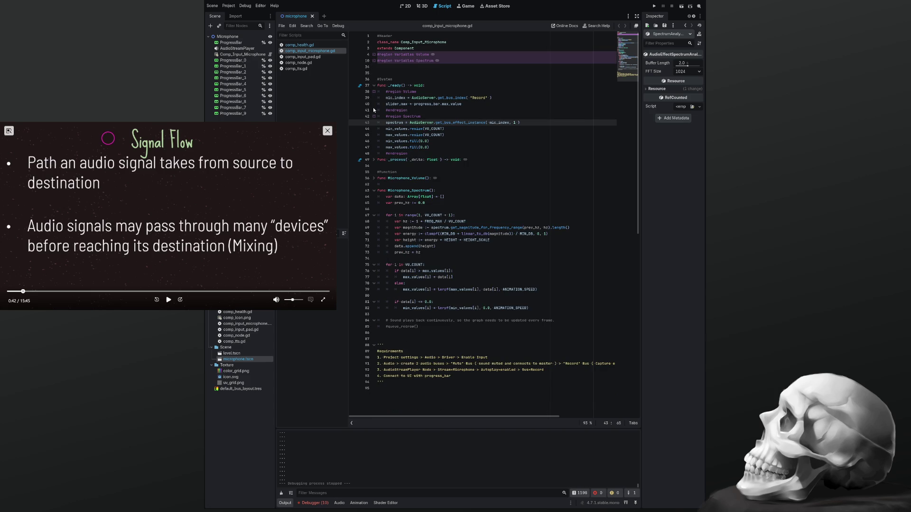
pyautogui.click(374, 92)
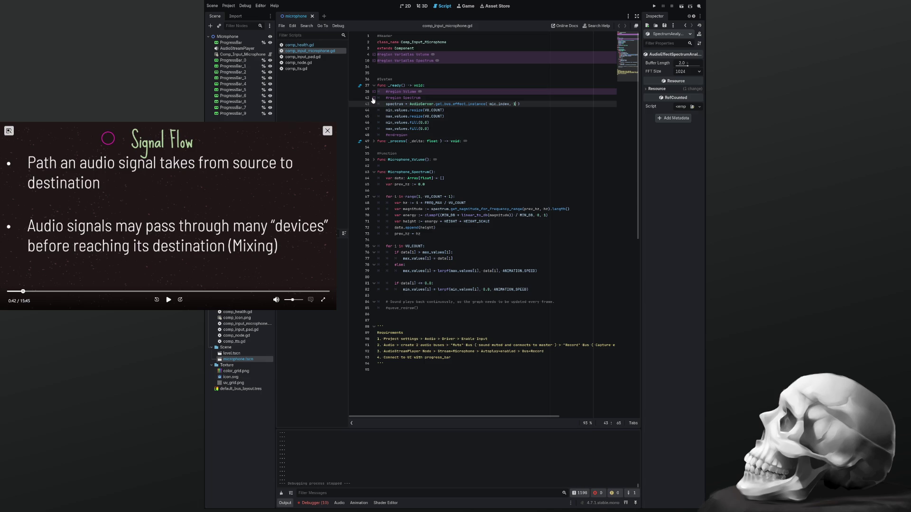
pyautogui.click(373, 98)
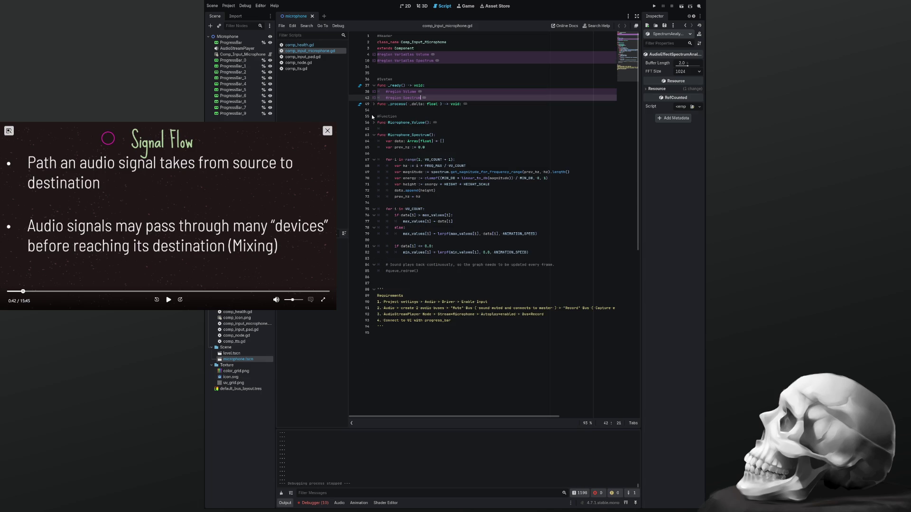
pyautogui.click(373, 122)
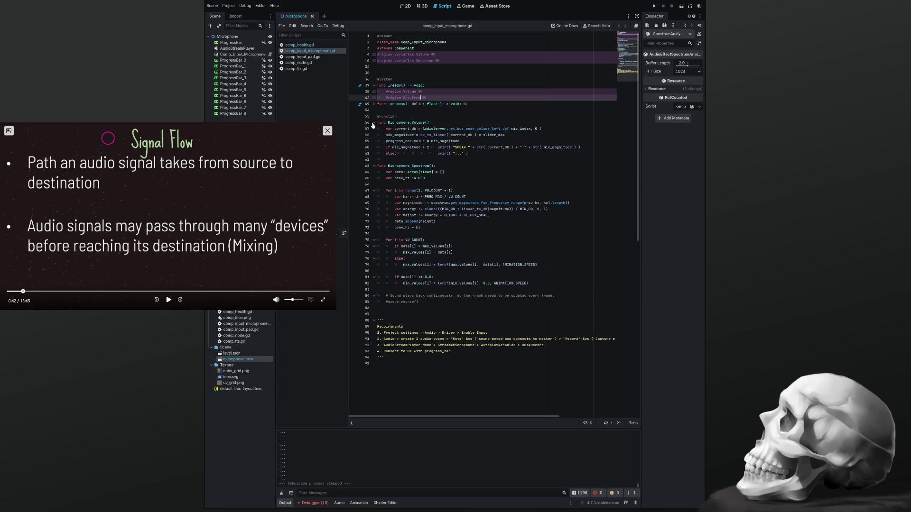
pyautogui.click(374, 123)
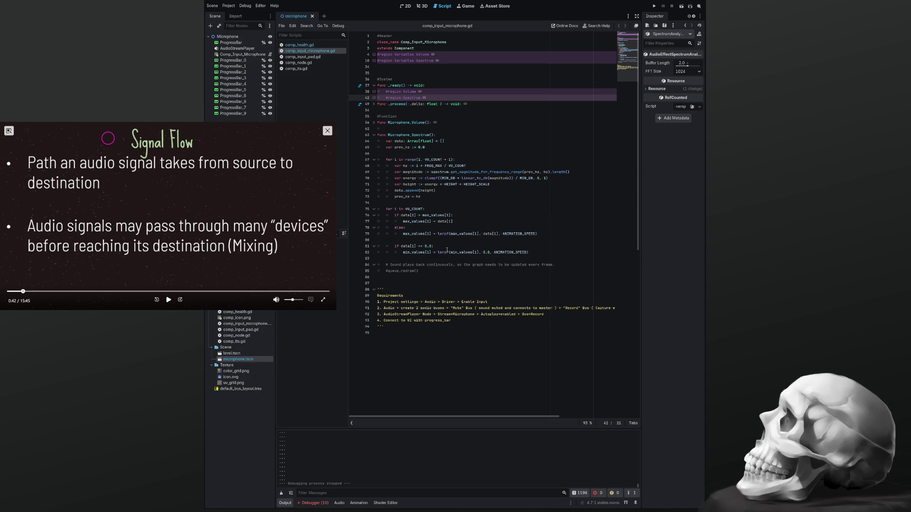
pyautogui.click(441, 148)
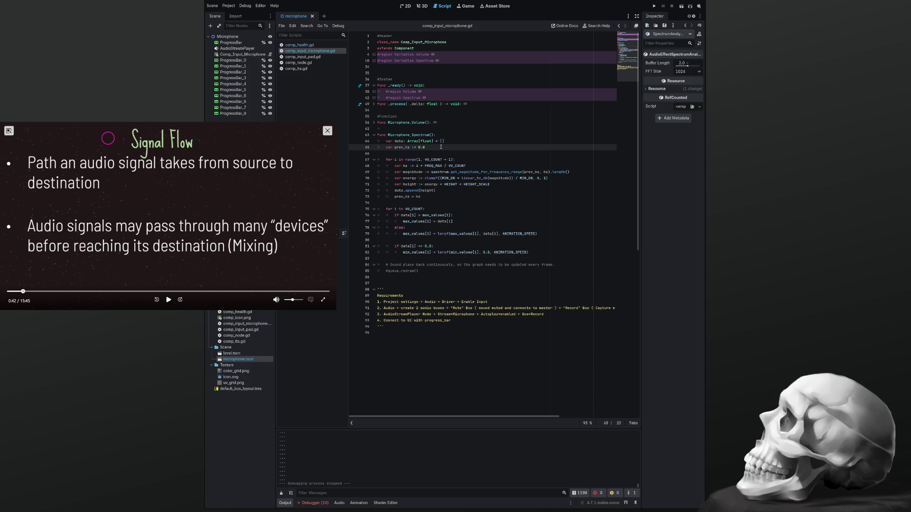
# Step: Add a new line after var prev_hz and begin a const declaration there
pyautogui.press('Return')
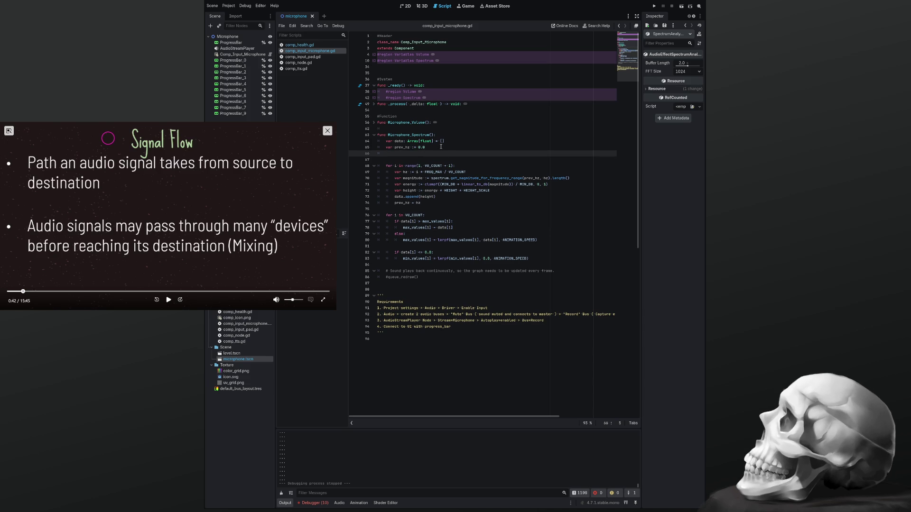
pyautogui.write('var')
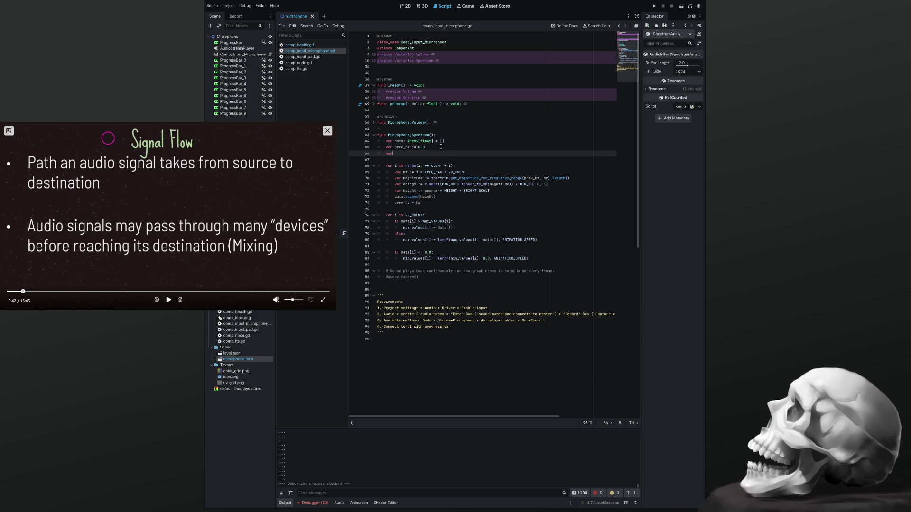
pyautogui.press('BackSpace')
pyautogui.press('BackSpace')
pyautogui.press('BackSpace')
pyautogui.write('const slider_list: Array[Node')
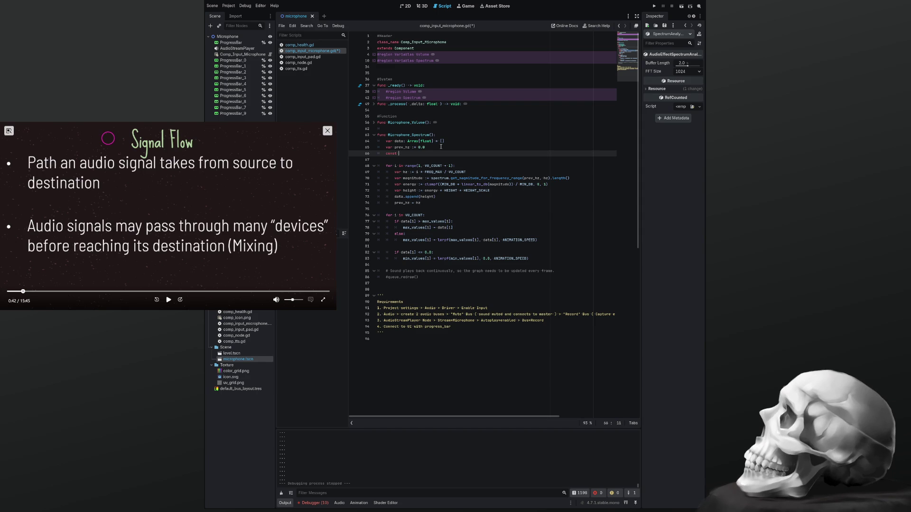
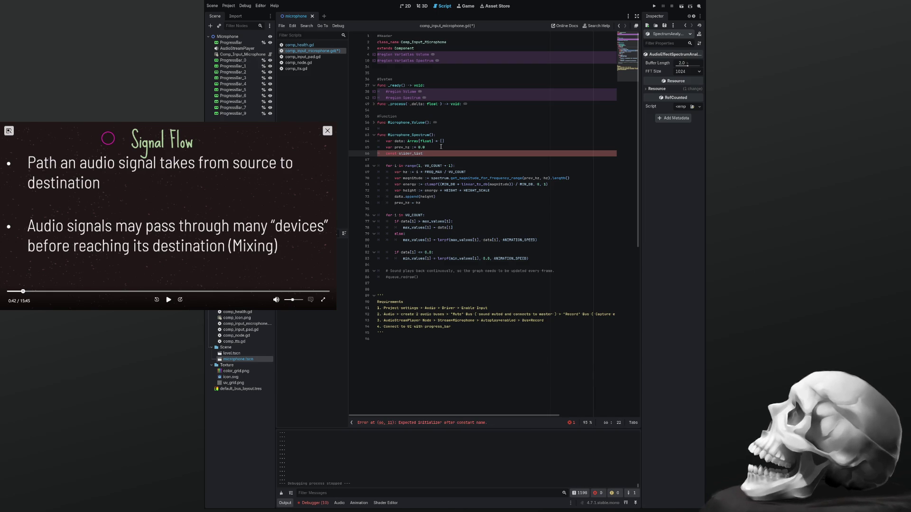
# Step: Declare const slider_list : Array[ProgressBar] = [] across several lines with $ProgressBar_0 as first entry
pyautogui.write(' : Array')
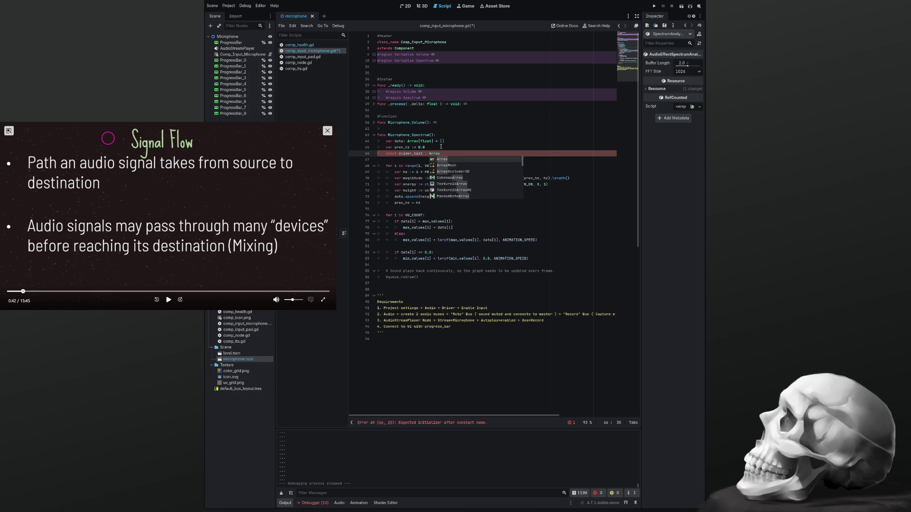
pyautogui.write('[]')
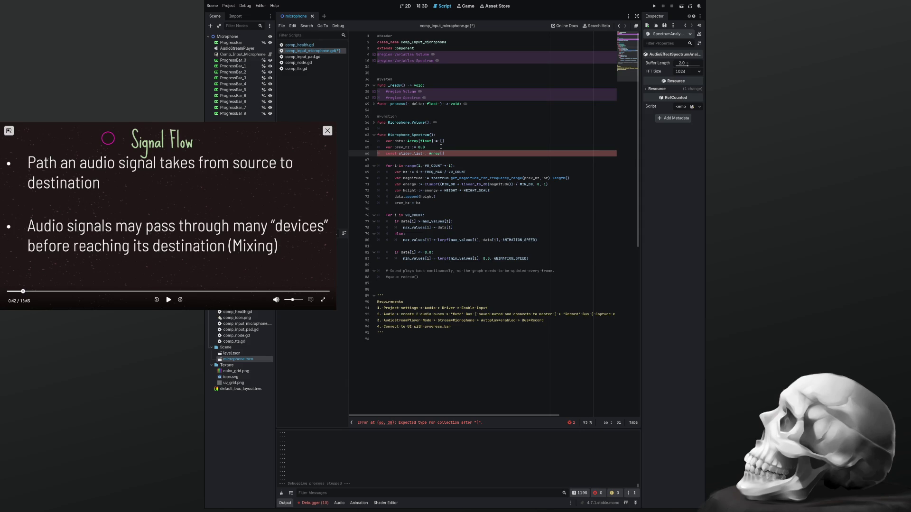
pyautogui.write('Node')
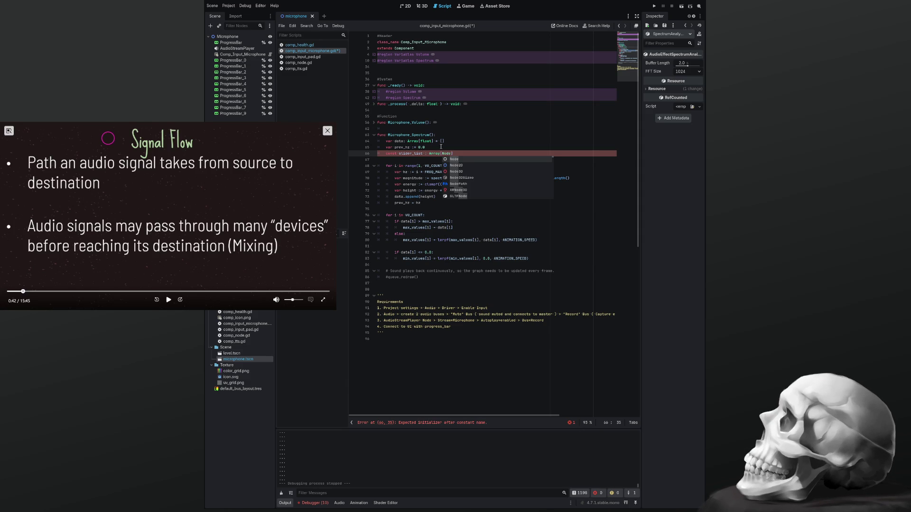
pyautogui.press('BackSpace')
pyautogui.press('BackSpace')
pyautogui.press('BackSpace')
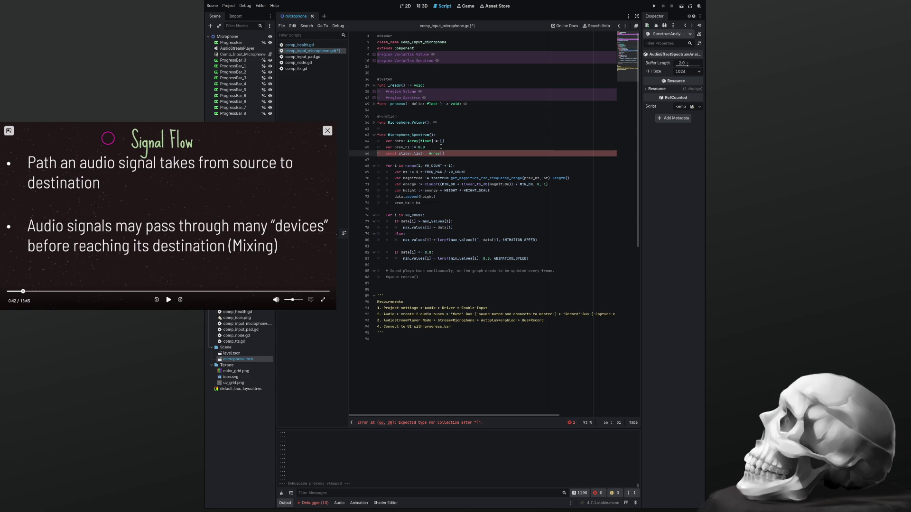
pyautogui.write('Pro')
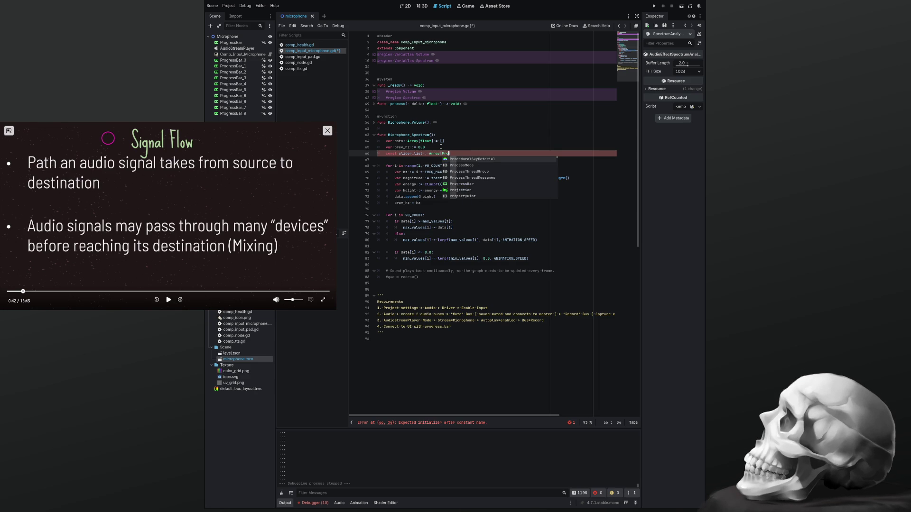
pyautogui.write('g')
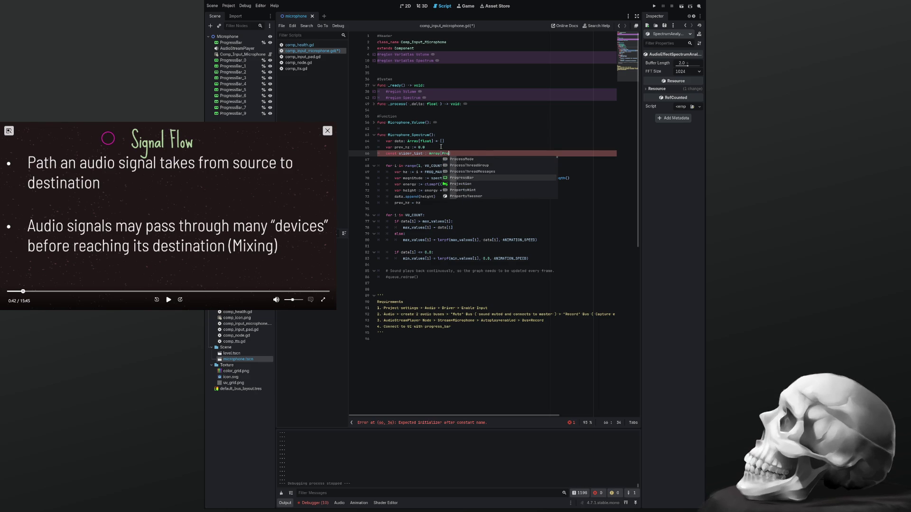
pyautogui.press('Return')
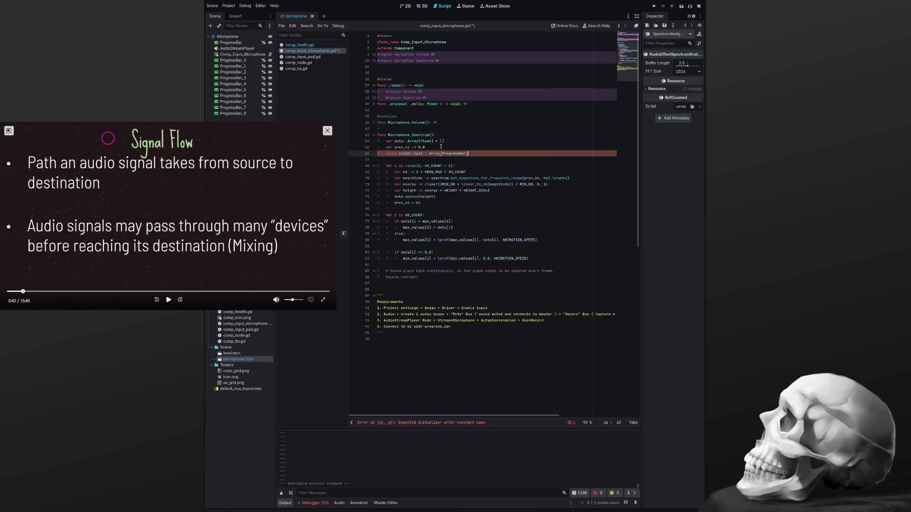
pyautogui.write(' =')
pyautogui.write(' []')
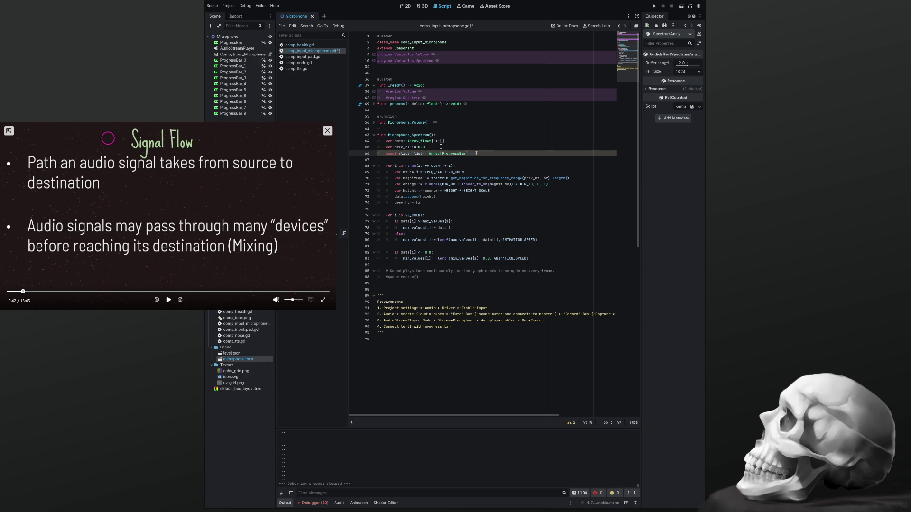
pyautogui.press('Return')
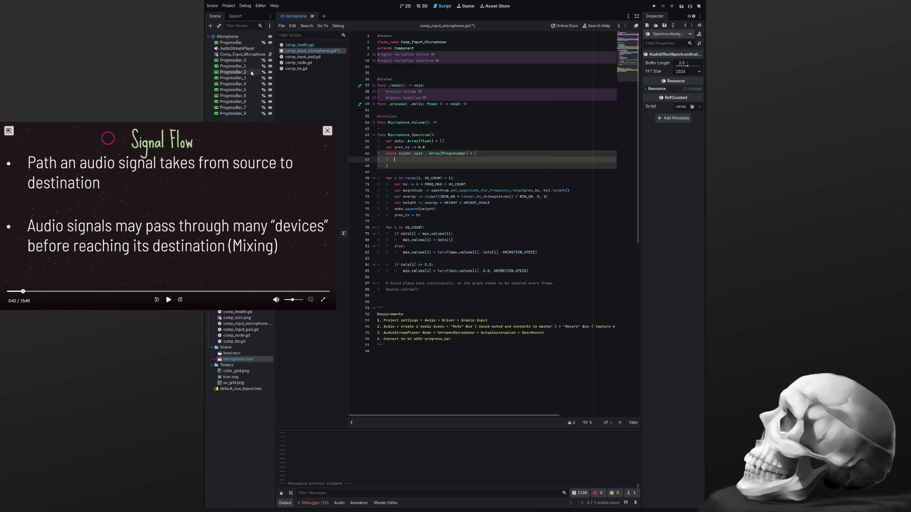
pyautogui.moveTo(232, 61)
pyautogui.mouseDown()
pyautogui.moveTo(346, 145)
pyautogui.moveTo(407, 175)
pyautogui.moveTo(416, 160)
pyautogui.mouseUp()
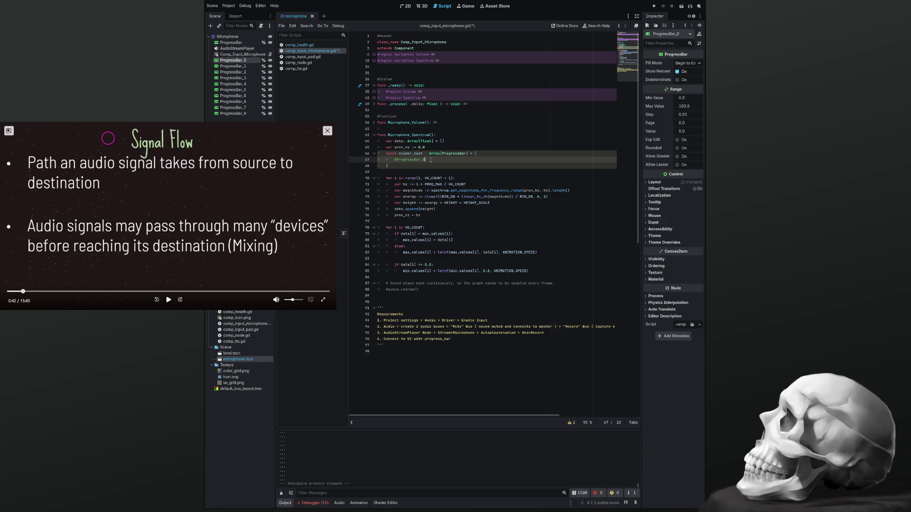
# Step: Add a comma-separated reference to ProgressBar_1 as the array's next entry
pyautogui.write(',')
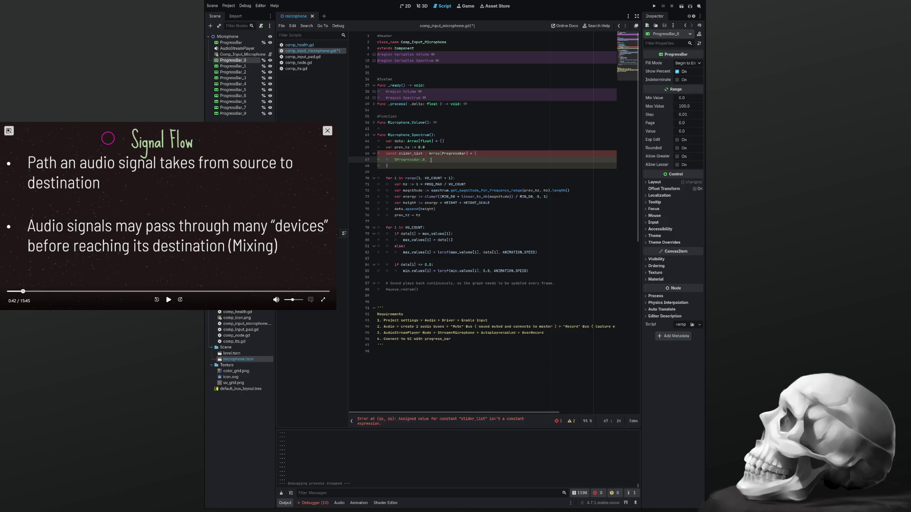
pyautogui.press('Return')
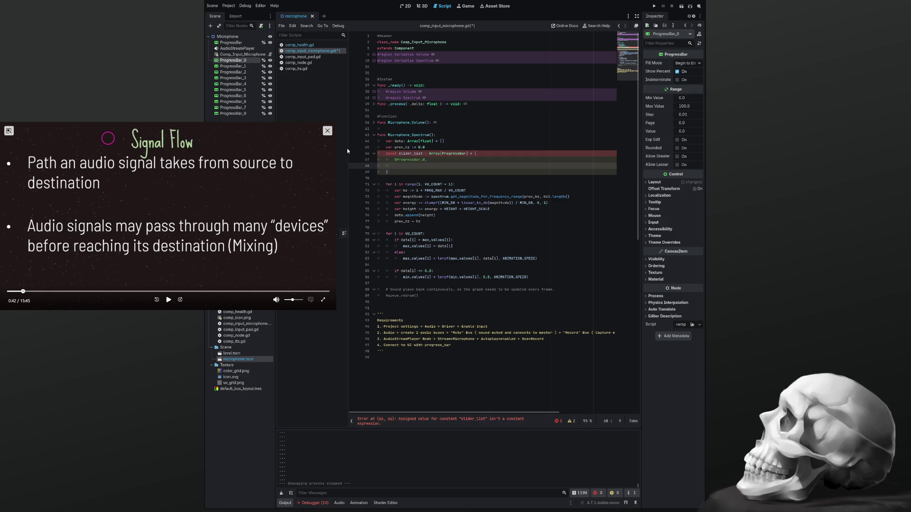
pyautogui.click(235, 67)
pyautogui.moveTo(234, 67); pyautogui.dragTo(419, 170)
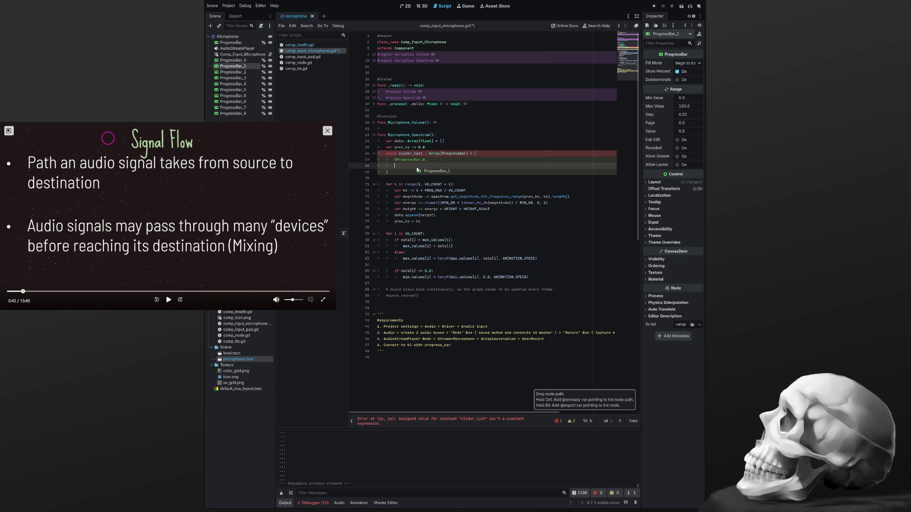
pyautogui.moveTo(417, 170); pyautogui.dragTo(417, 167)
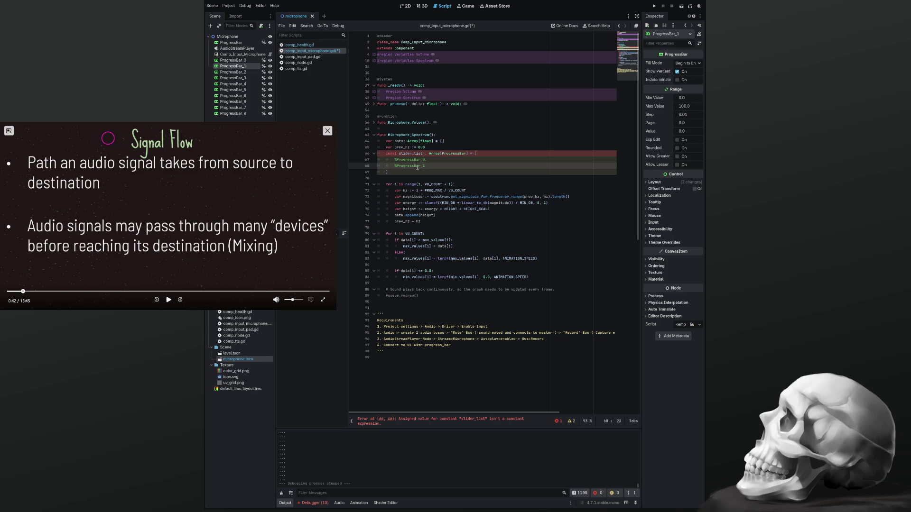
pyautogui.write(',')
# Step: Retype the array's element type as ProgressBar and select the const keyword for removal
pyautogui.doubleClick(453, 154)
pyautogui.press('BackSpace')
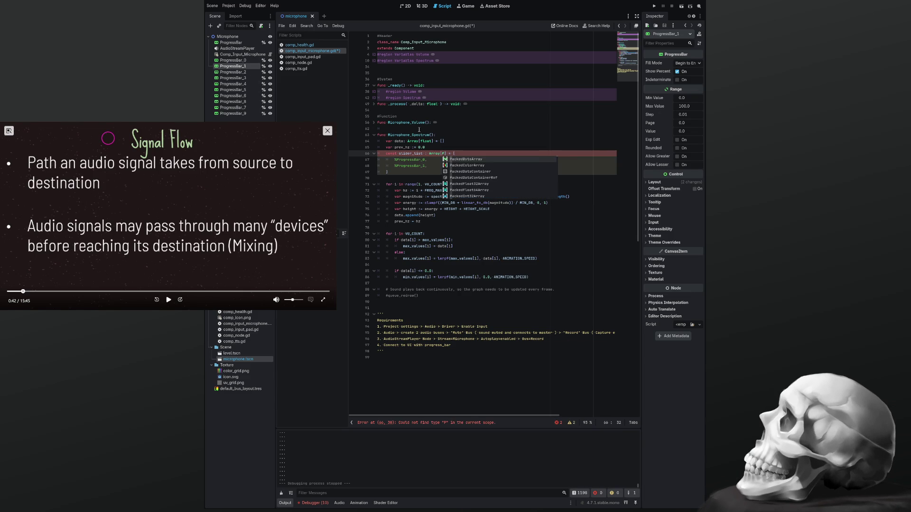
pyautogui.write('rogres')
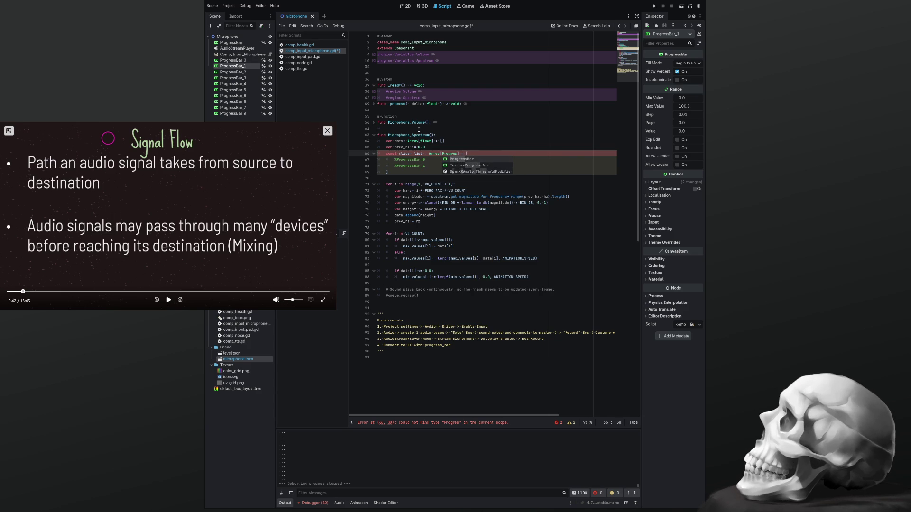
pyautogui.press('Return')
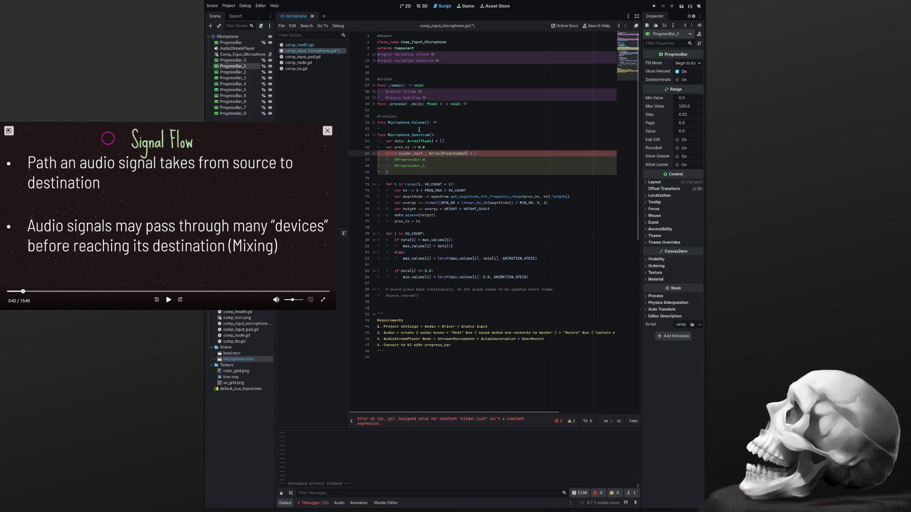
pyautogui.press('Home')
pyautogui.hotkey('ctrl', 'shift', 'Right')
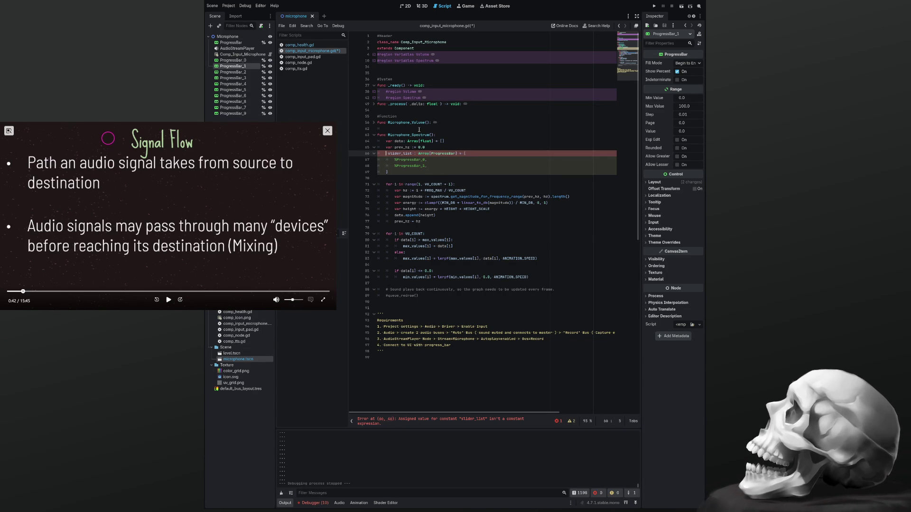
# Step: Replace const with var and add 'slider_list[i].value =' at the end of the spectrum loop
pyautogui.write('var')
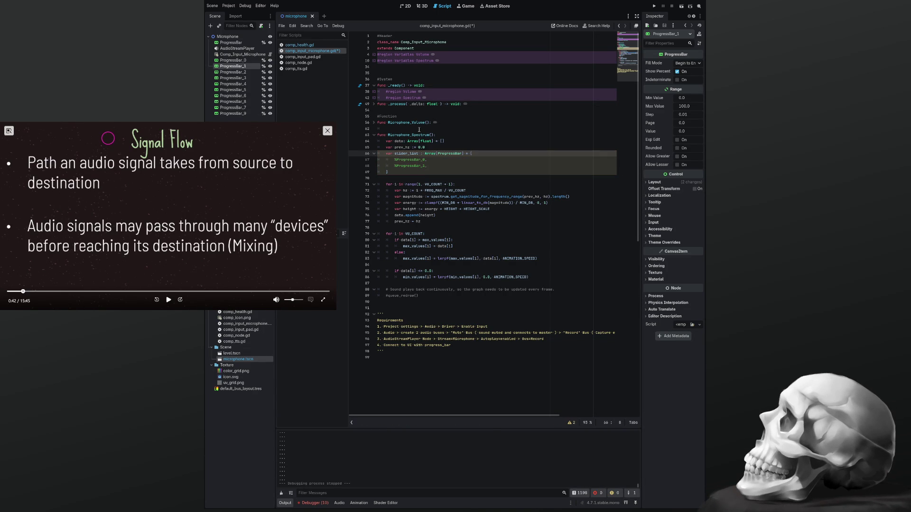
pyautogui.press('Down')
pyautogui.press('Down')
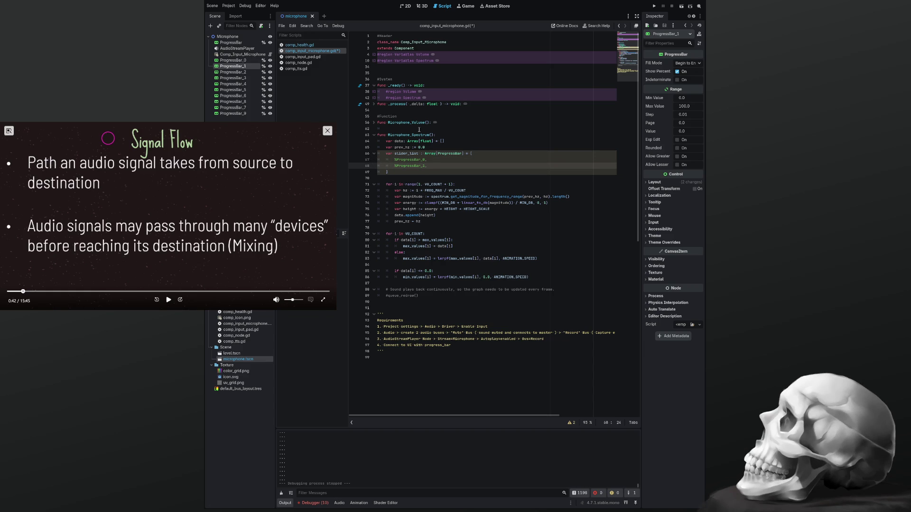
pyautogui.press('Down')
pyautogui.press('Down')
pyautogui.press('Down')
pyautogui.press('Return')
pyautogui.press('Return')
pyautogui.press('Up')
pyautogui.write('for i in')
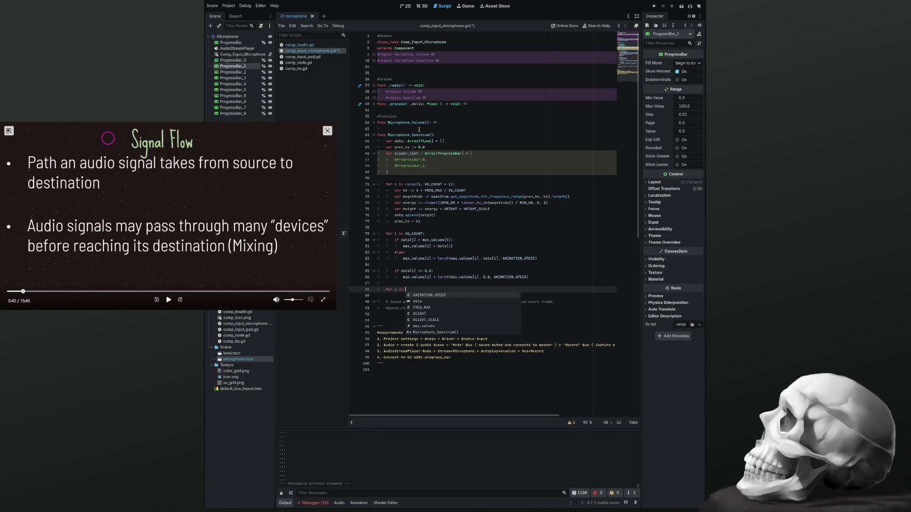
pyautogui.press('BackSpace')
pyautogui.press('BackSpace')
pyautogui.press('BackSpace')
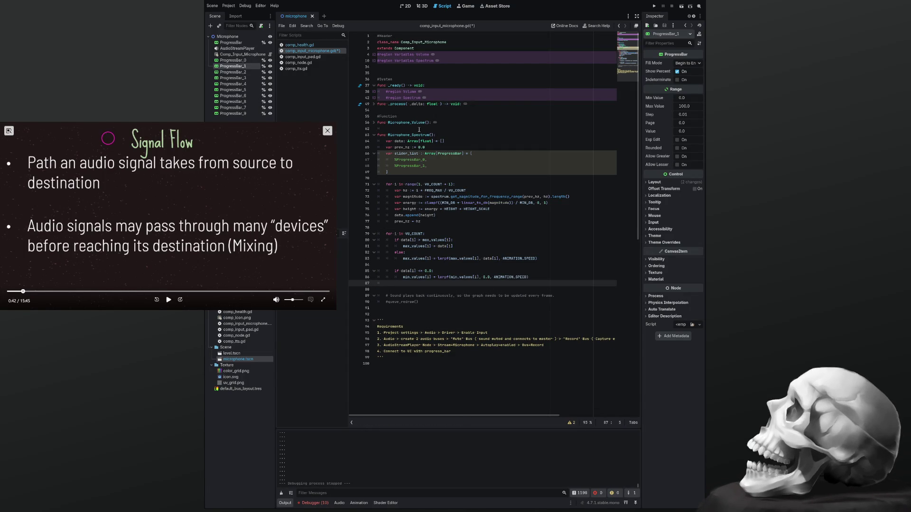
pyautogui.press('Return')
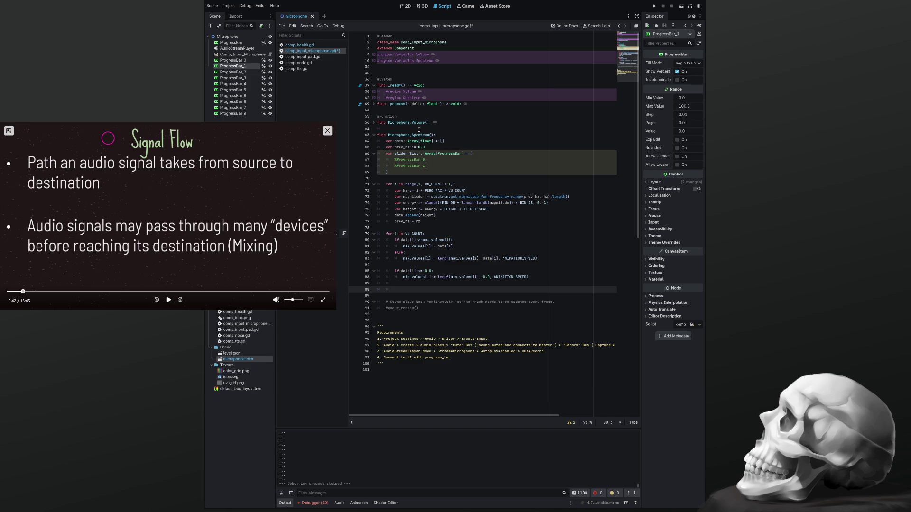
pyautogui.write('sl')
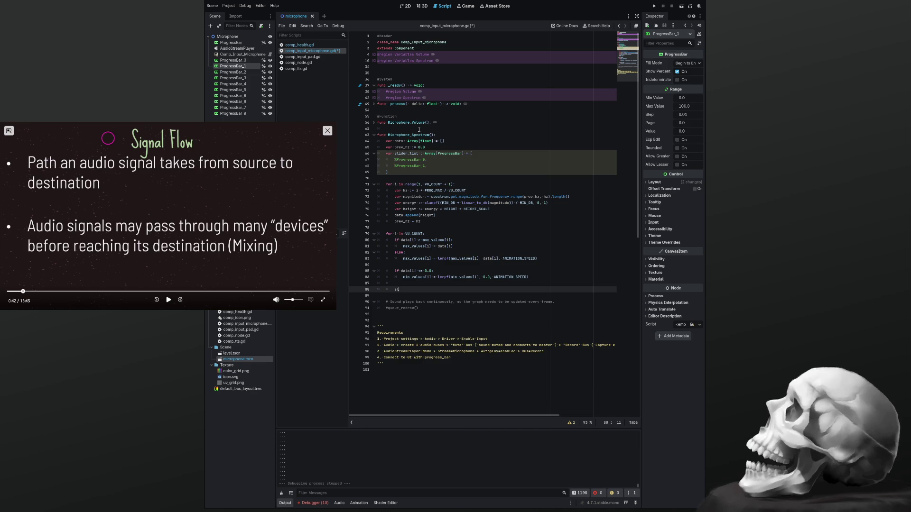
pyautogui.write('ider_list')
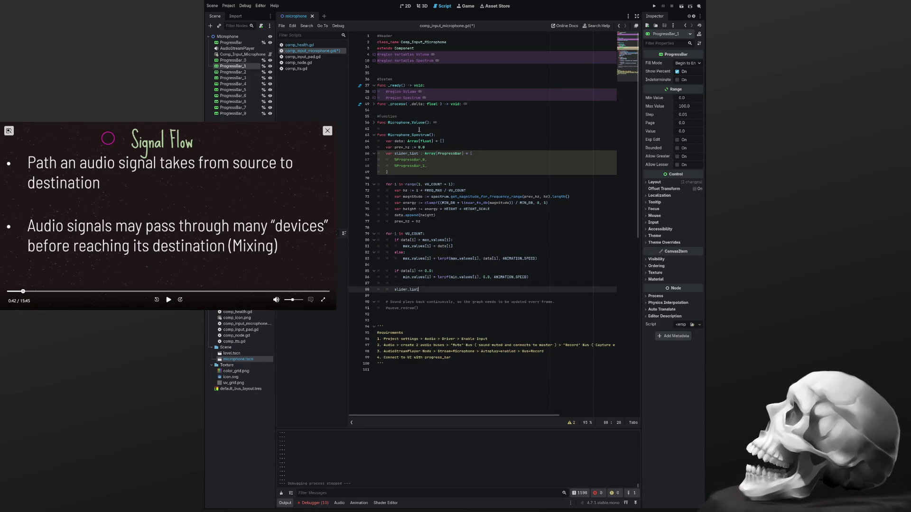
pyautogui.write('[i]')
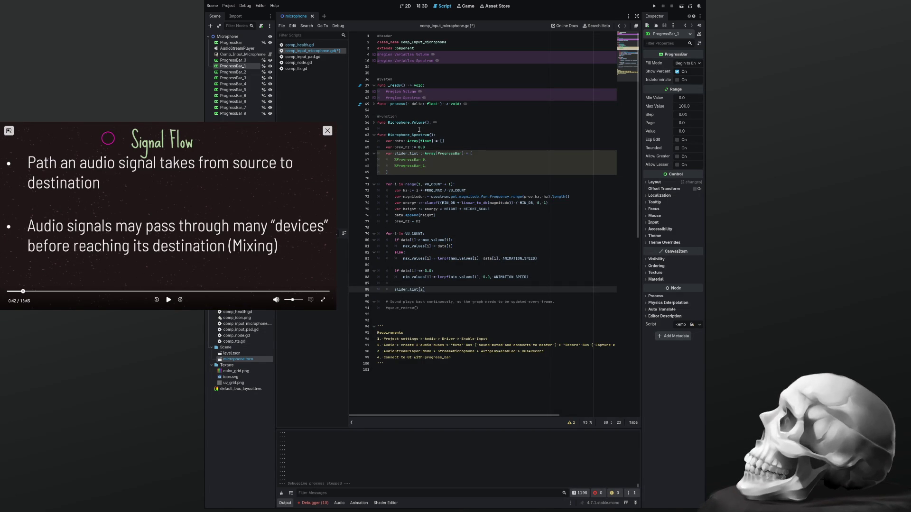
pyautogui.write('.val')
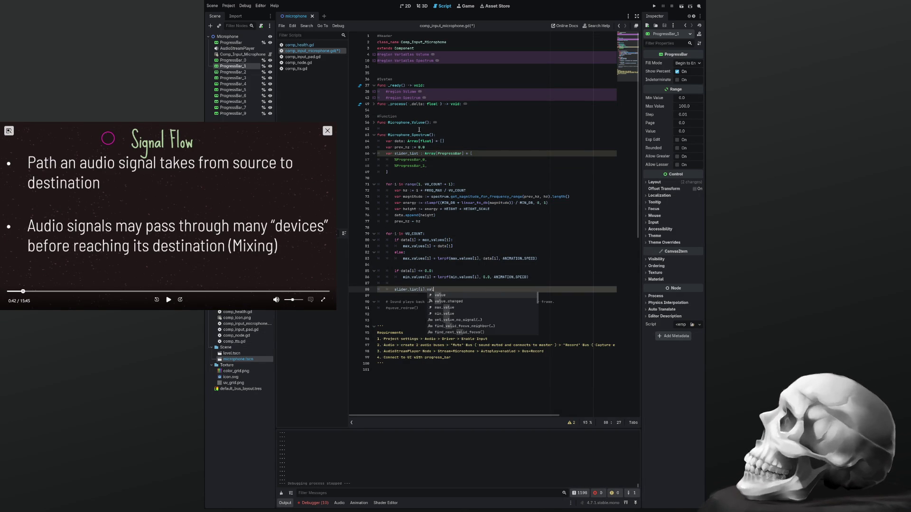
pyautogui.write('ue =')
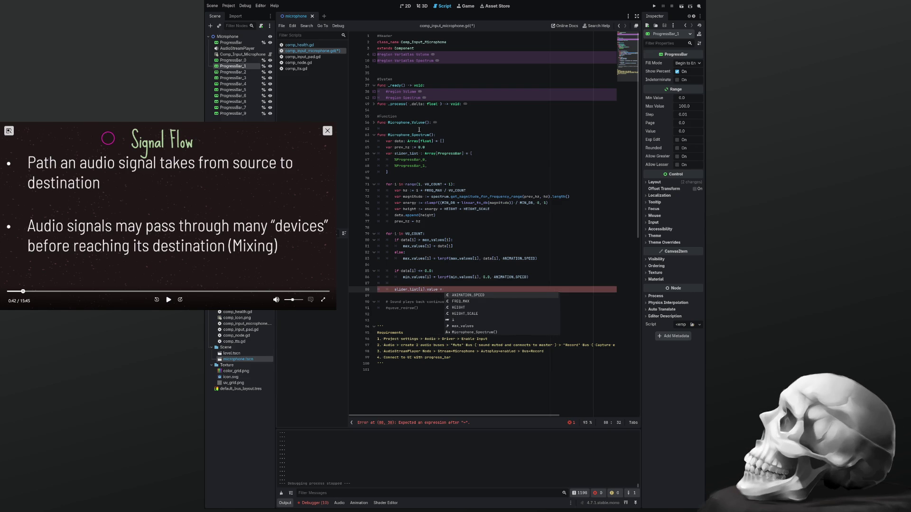
# Step: Complete the slider assignment with max_values[i] copied from line 83
pyautogui.click(375, 125)
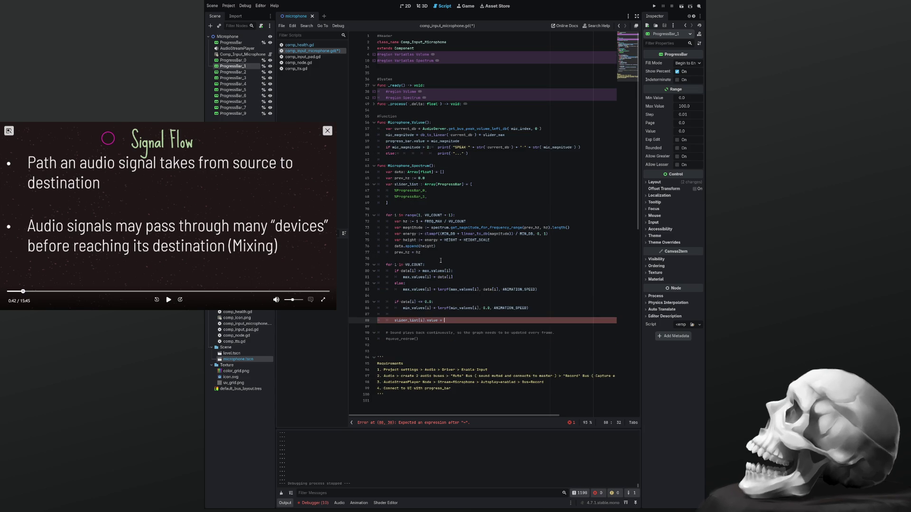
pyautogui.doubleClick(414, 309)
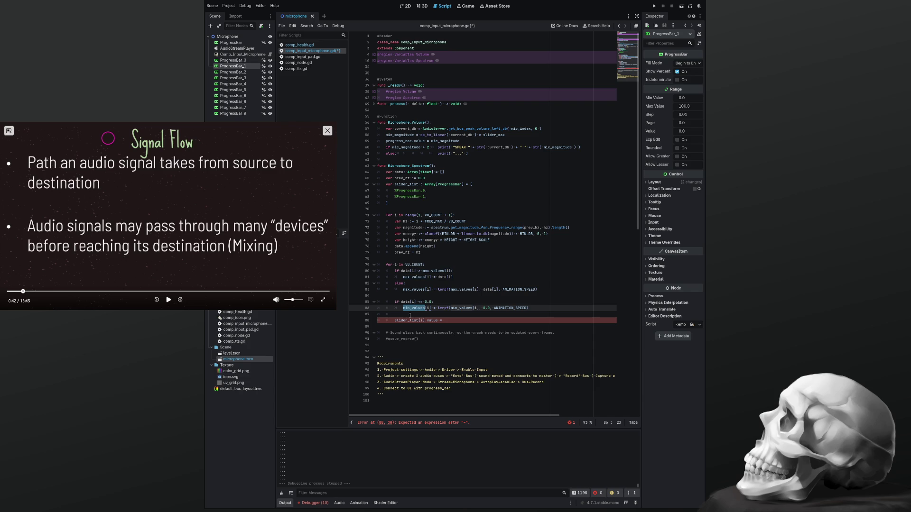
pyautogui.click(402, 309)
pyautogui.moveTo(402, 309); pyautogui.dragTo(433, 309)
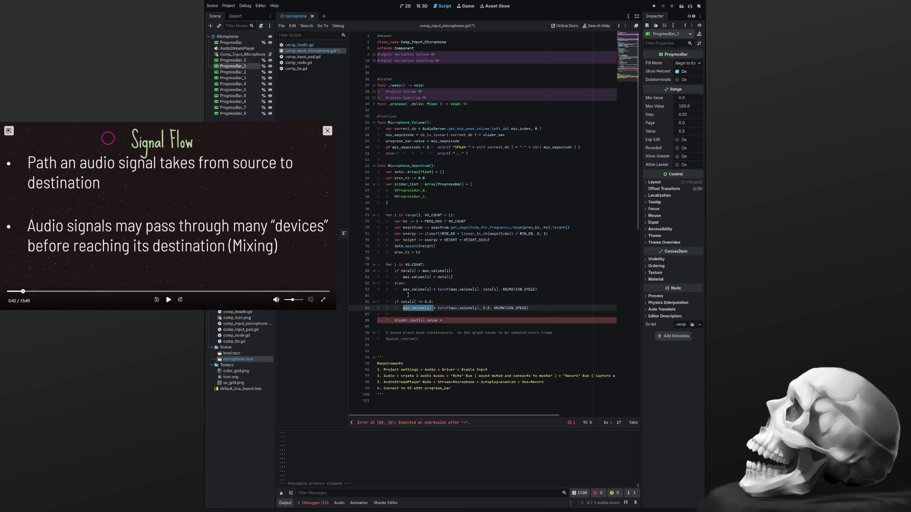
pyautogui.moveTo(404, 290); pyautogui.dragTo(429, 290)
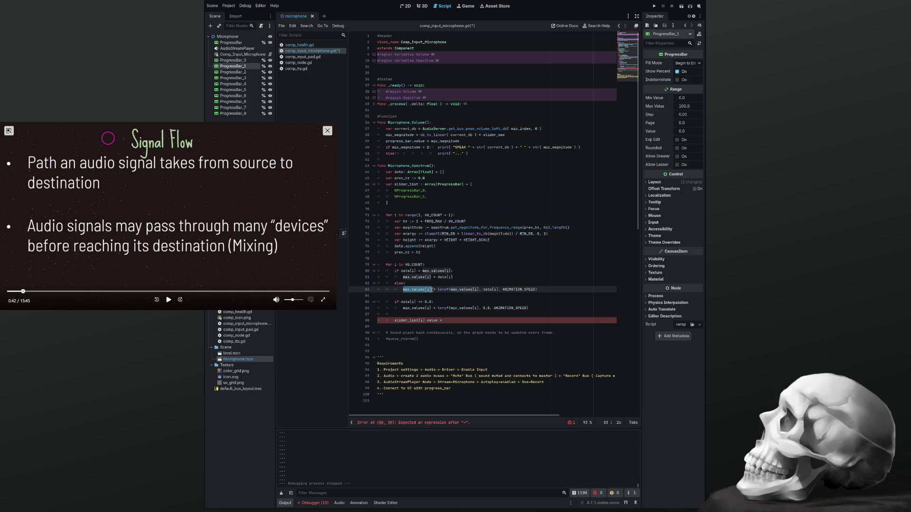
pyautogui.hotkey('ctrl', 'c')
pyautogui.click(451, 320)
pyautogui.hotkey('ctrl', 'v')
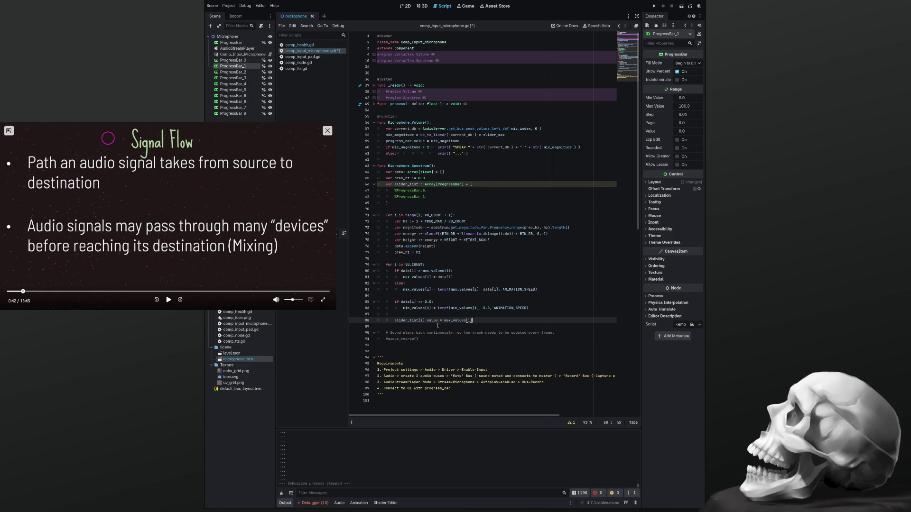
# Step: Join the max_values if and else assignments onto their condition lines, tab-aligned
pyautogui.press('Up')
pyautogui.press('Up')
pyautogui.press('Up')
pyautogui.hotkey('shift', 'Down')
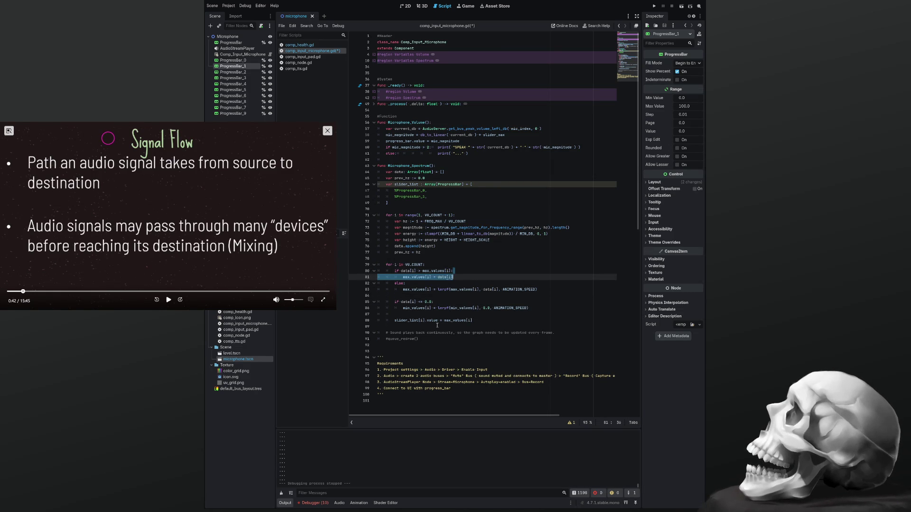
pyautogui.press('Left')
pyautogui.press('Delete')
pyautogui.press('Tab')
pyautogui.press('Down')
pyautogui.press('End')
pyautogui.press('Delete')
pyautogui.press('Tab')
pyautogui.press('Tab')
pyautogui.press('Tab')
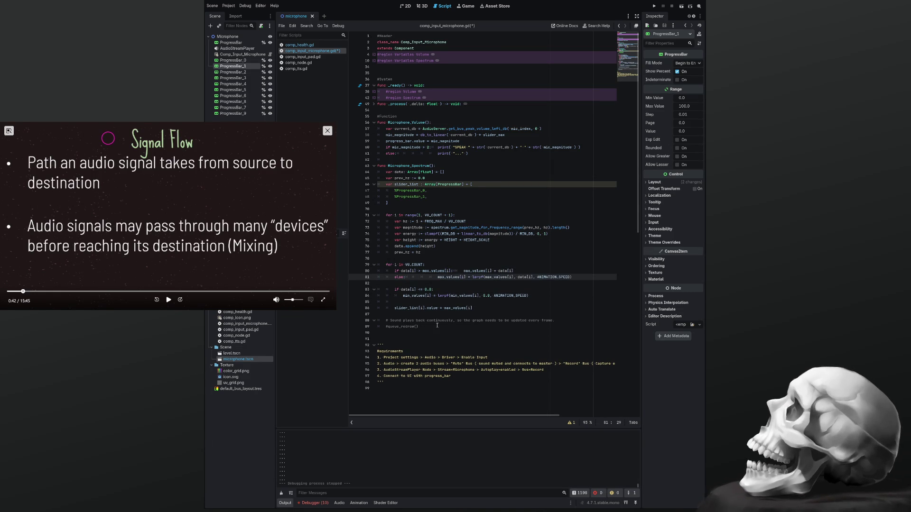
# Step: Join the min_values lerp assignment onto its data[i] <= 0.0 line, aligned with the others
pyautogui.press('Down')
pyautogui.press('Down')
pyautogui.press('End')
pyautogui.press('Delete')
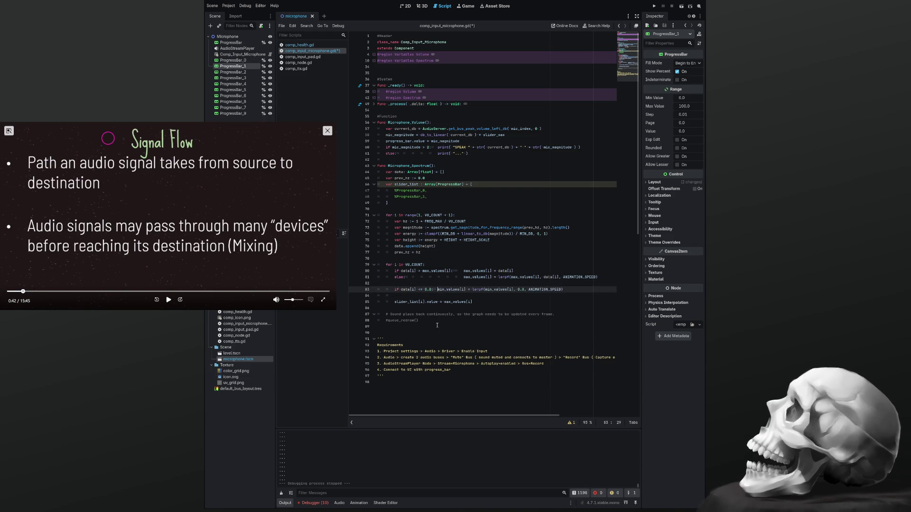
pyautogui.press('Tab')
pyautogui.press('Tab')
pyautogui.press('Tab')
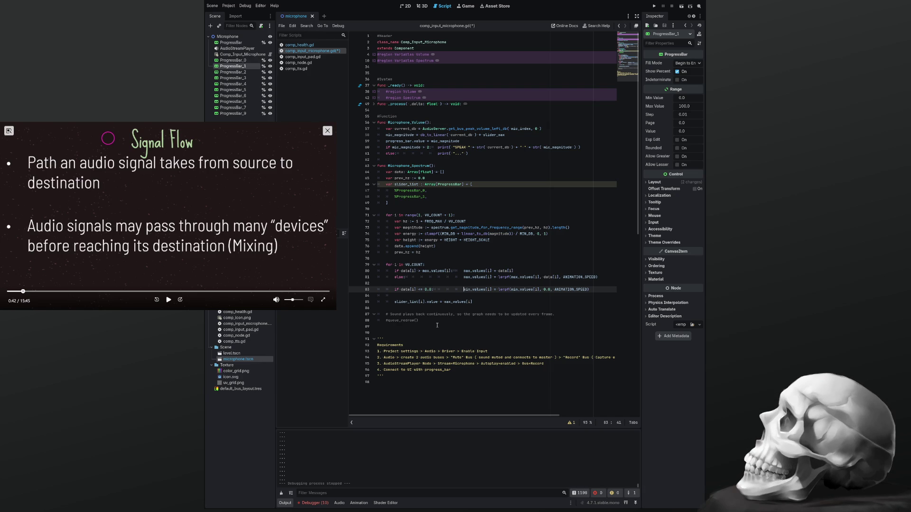
pyautogui.press('Down')
pyautogui.press('Down')
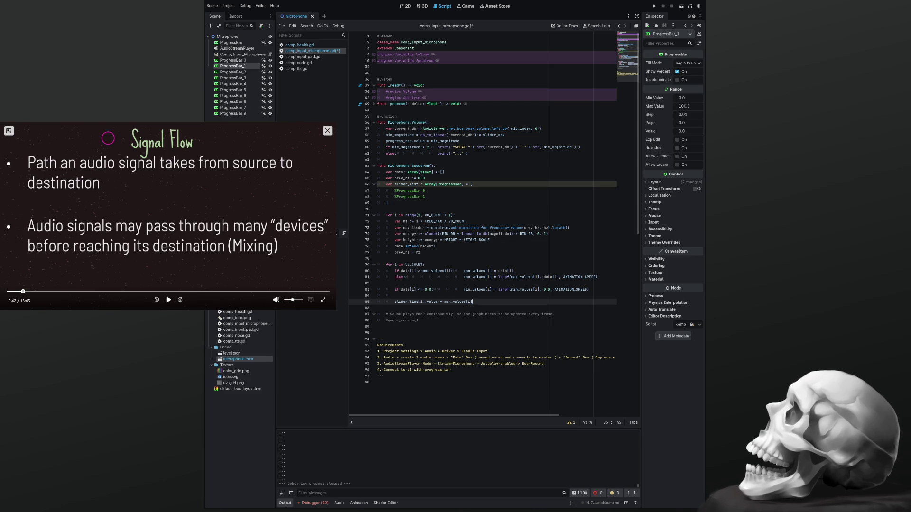
# Step: Duplicate the %ProgressBar_1 array entry several times on new lines
pyautogui.click(431, 196)
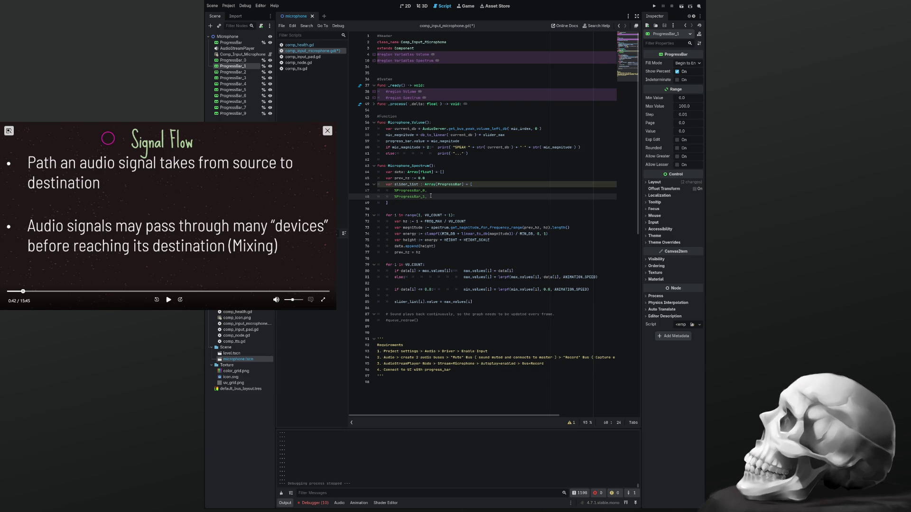
pyautogui.hotkey('shift', 'Home')
pyautogui.hotkey('ctrl', 'c')
pyautogui.press('End')
pyautogui.press('Return')
pyautogui.hotkey('ctrl', 'v')
pyautogui.press('Return')
pyautogui.hotkey('ctrl', 'v')
pyautogui.press('Return')
pyautogui.hotkey('ctrl', 'v')
pyautogui.press('Return')
pyautogui.hotkey('ctrl', 'v')
pyautogui.press('Return')
pyautogui.hotkey('ctrl', 'v')
pyautogui.press('Return')
pyautogui.hotkey('ctrl', 'v')
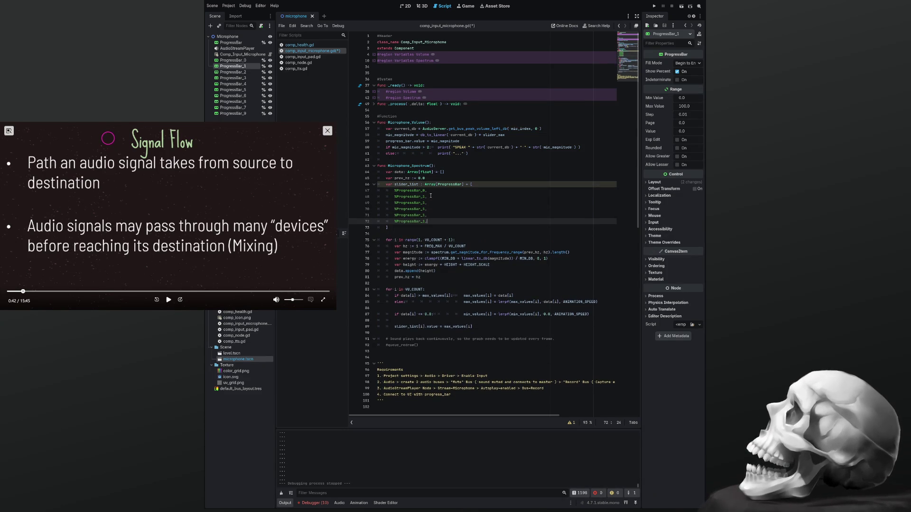
pyautogui.press('Return')
pyautogui.hotkey('ctrl', 'v')
pyautogui.press('Up')
pyautogui.press('Up')
pyautogui.press('Up')
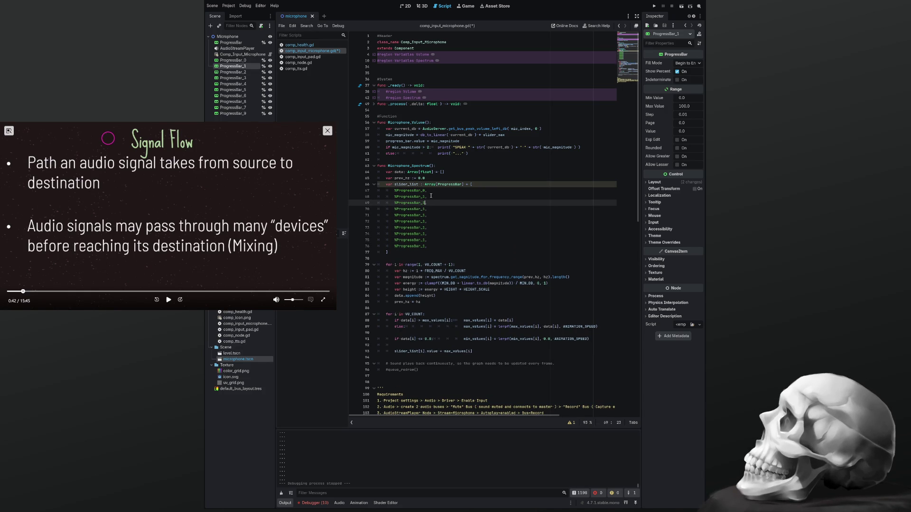
# Step: Renumber the copies in sequence up to %ProgressBar_9, save, and run the project
pyautogui.write('2')
pyautogui.press('Down')
pyautogui.press('BackSpace')
pyautogui.write('3')
pyautogui.press('Down')
pyautogui.press('BackSpace')
pyautogui.write('4')
pyautogui.press('Down')
pyautogui.press('BackSpace')
pyautogui.write('5')
pyautogui.press('Down')
pyautogui.press('BackSpace')
pyautogui.write('6')
pyautogui.press('Down')
pyautogui.press('BackSpace')
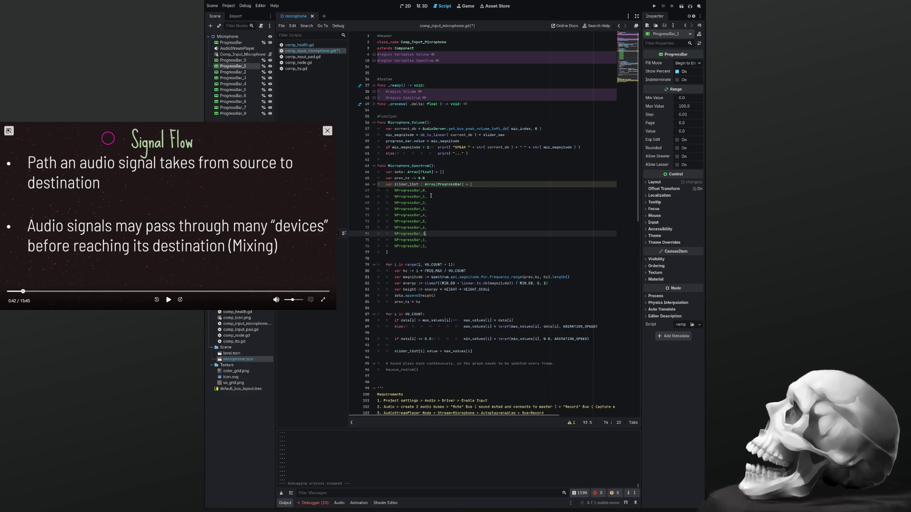
pyautogui.write('7')
pyautogui.press('Down')
pyautogui.press('BackSpace')
pyautogui.write('8')
pyautogui.press('Down')
pyautogui.press('BackSpace')
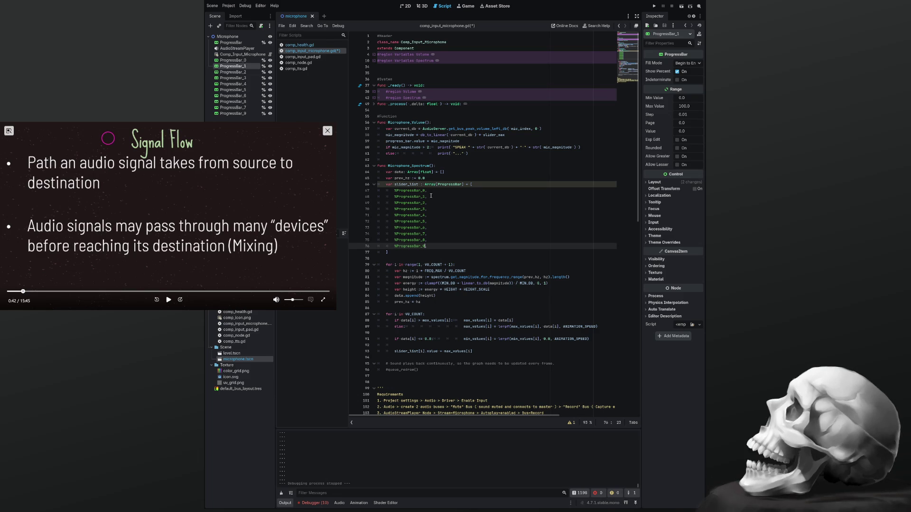
pyautogui.hotkey('ctrl', 's')
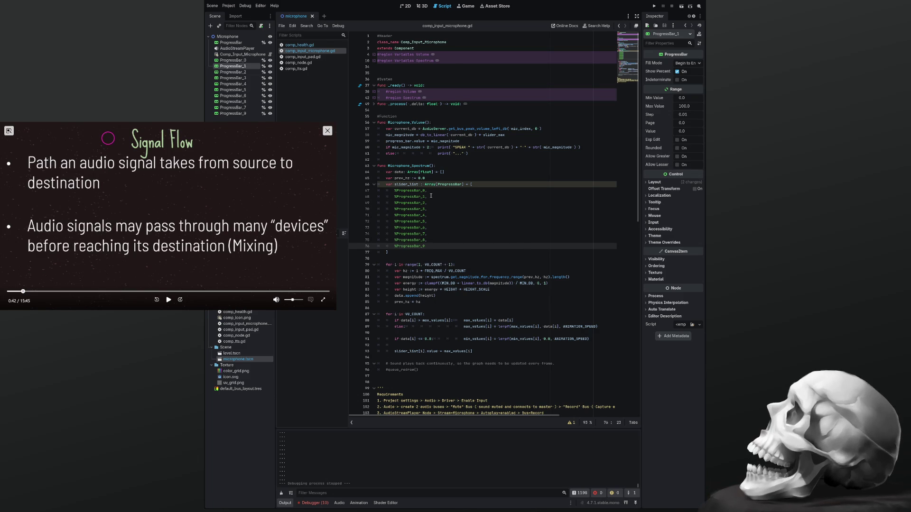
pyautogui.press('F5')
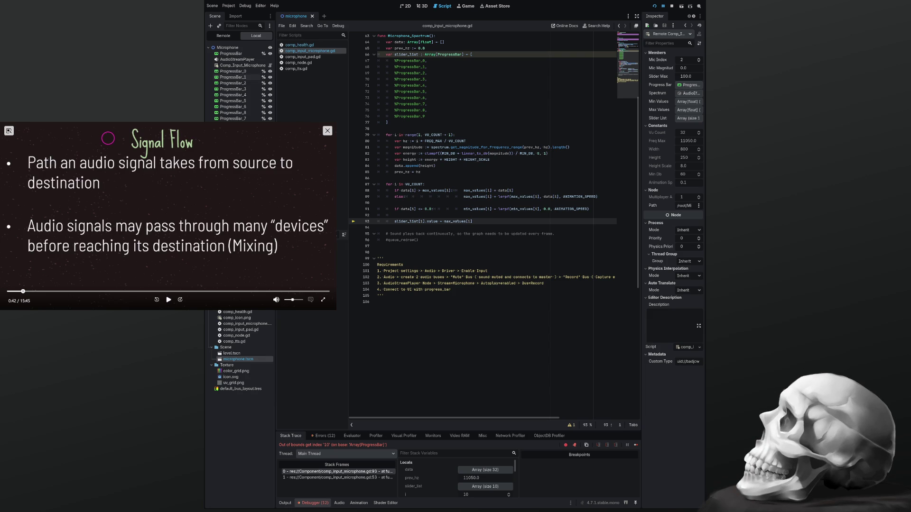
# Step: Scroll up to the value loop and select VU_COUNT in its header
pyautogui.scroll(5, 466, 198)
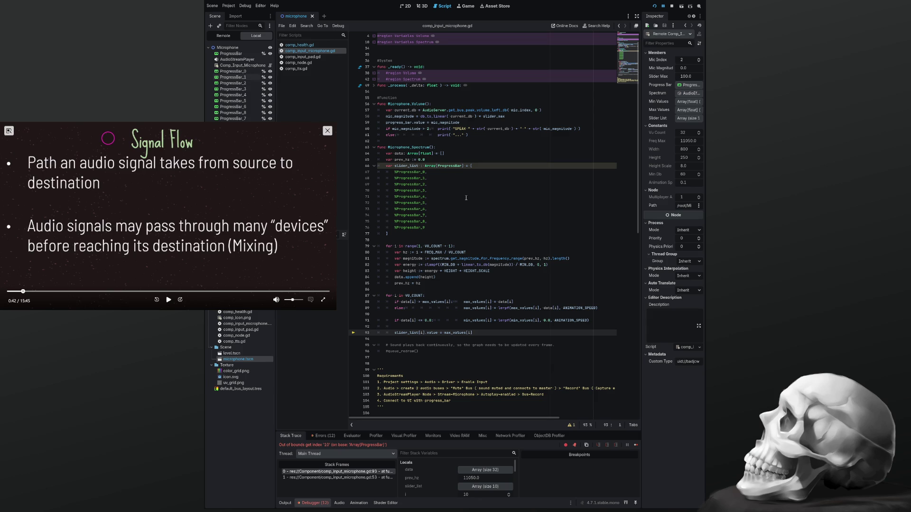
pyautogui.doubleClick(411, 296)
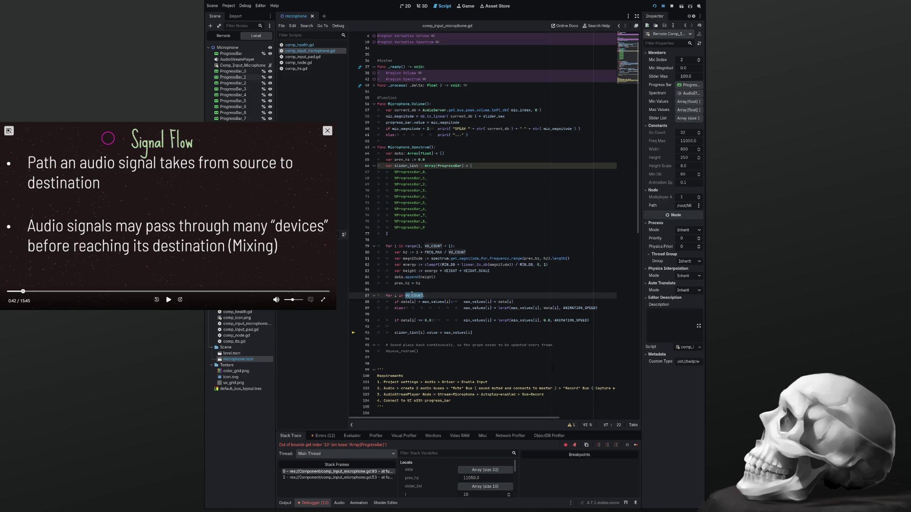
# Step: Change the VU_COUNT constant from 32 to 10, then test-run and stop the project
pyautogui.scroll(1, 412, 294)
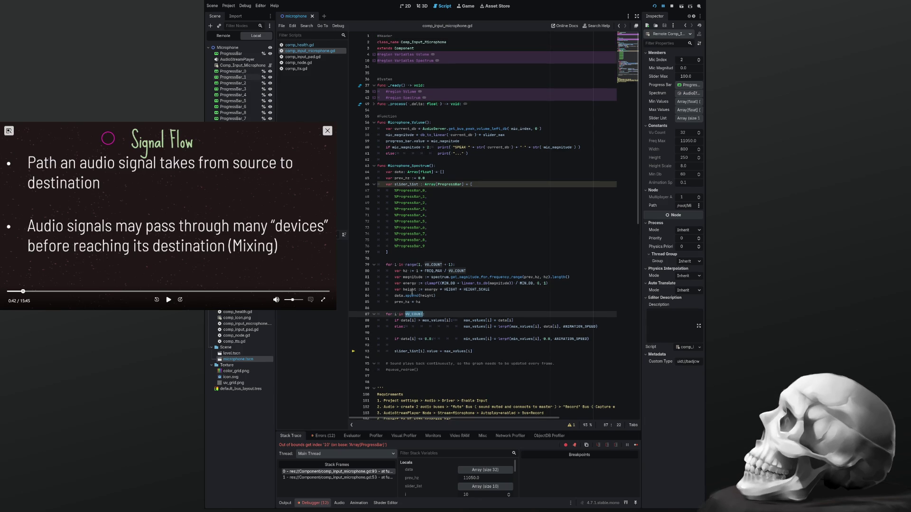
pyautogui.click(373, 97)
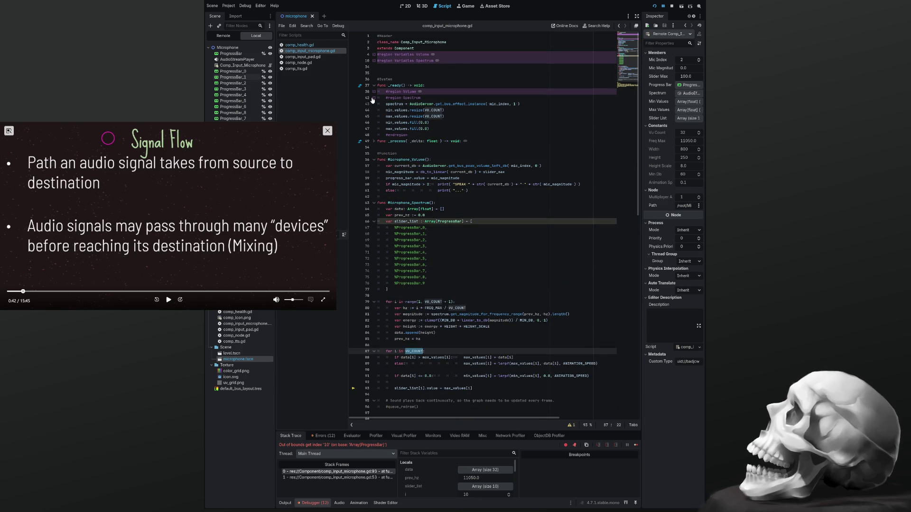
pyautogui.click(373, 97)
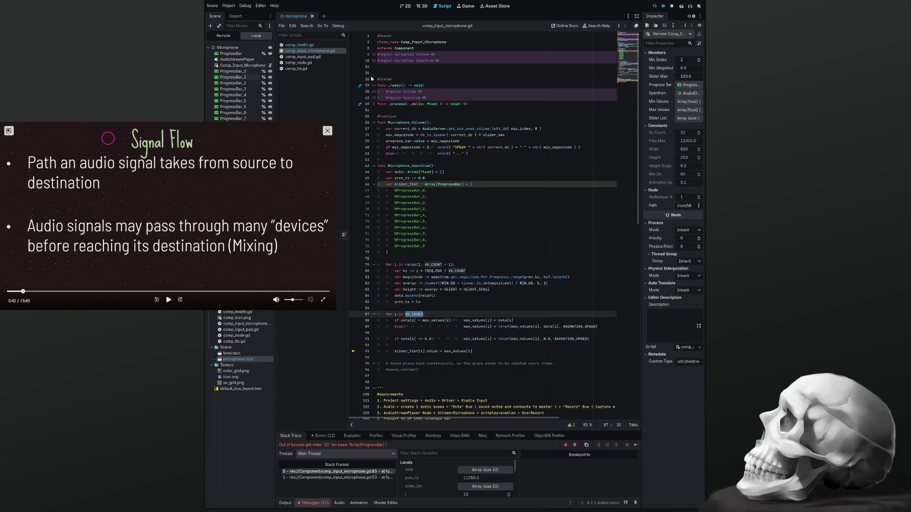
pyautogui.click(374, 60)
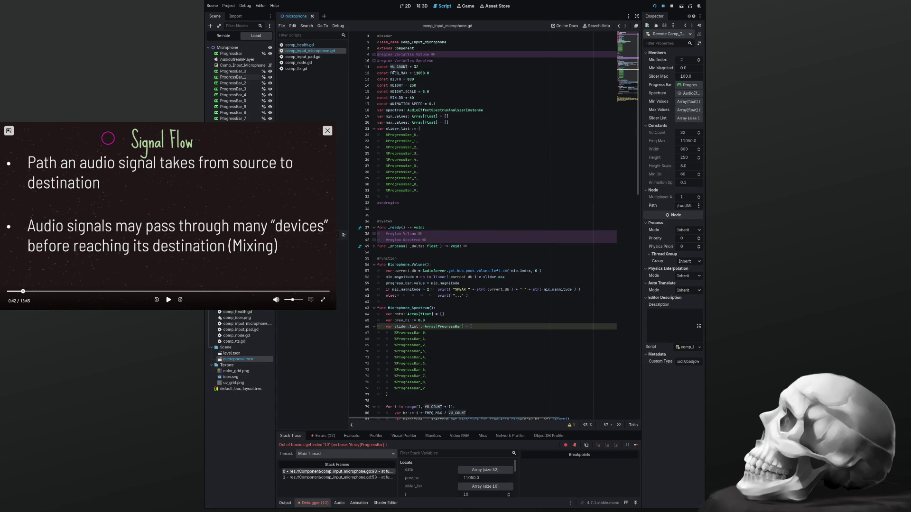
pyautogui.click(432, 67)
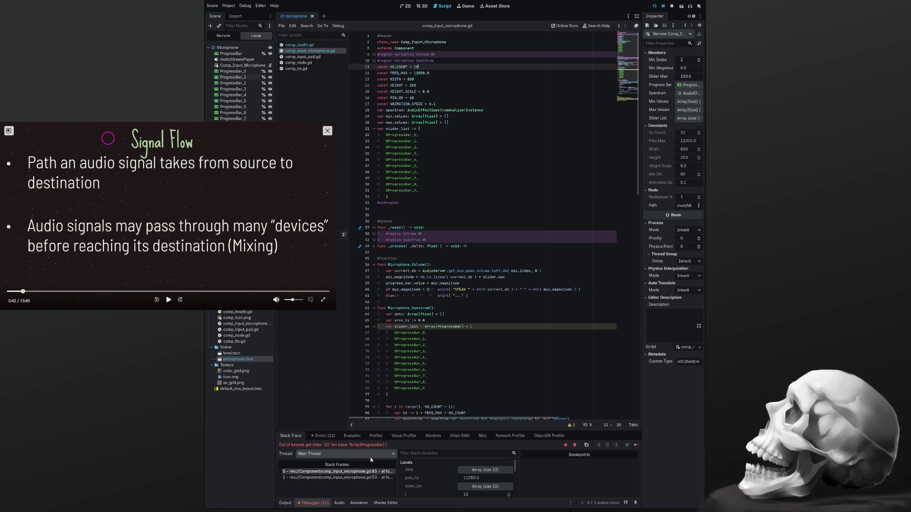
pyautogui.press('F5')
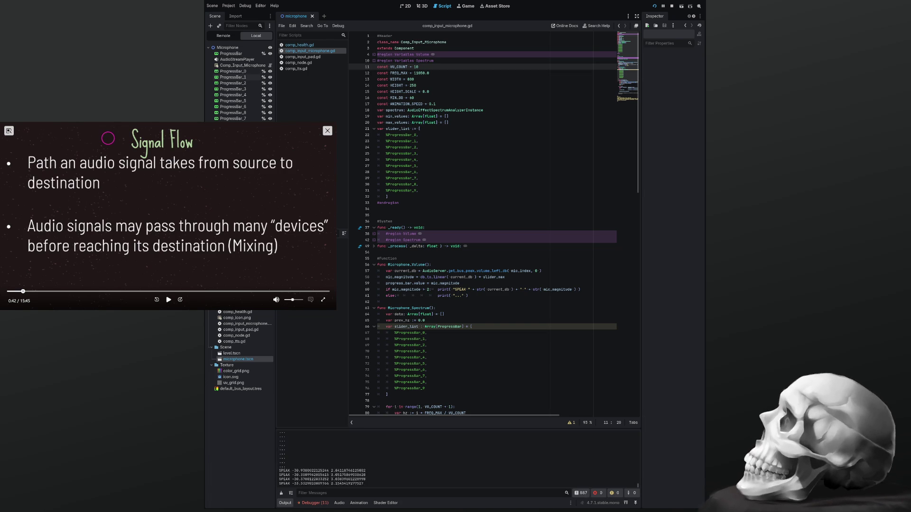
pyautogui.press('F8')
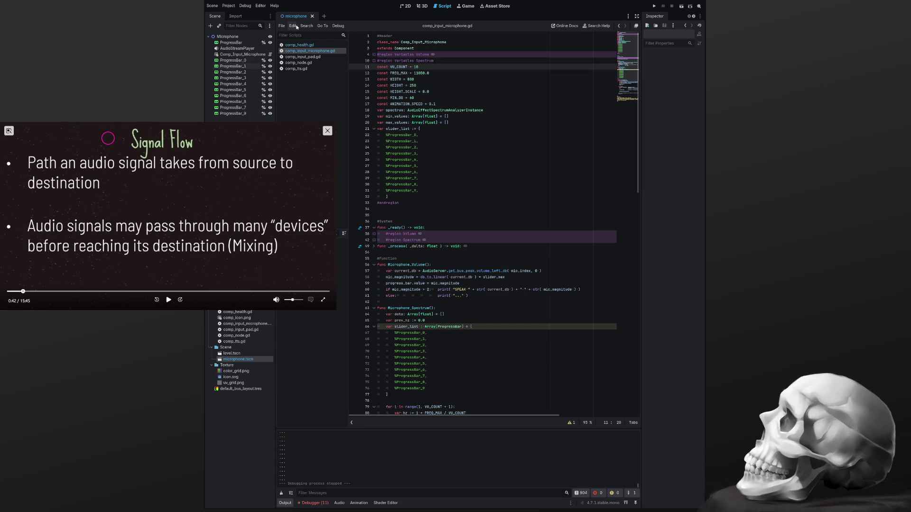
# Step: Set ProgressBar_0's Fill Mode to Bottom to Top, preview a value, then reset it to 0
pyautogui.click(409, 6)
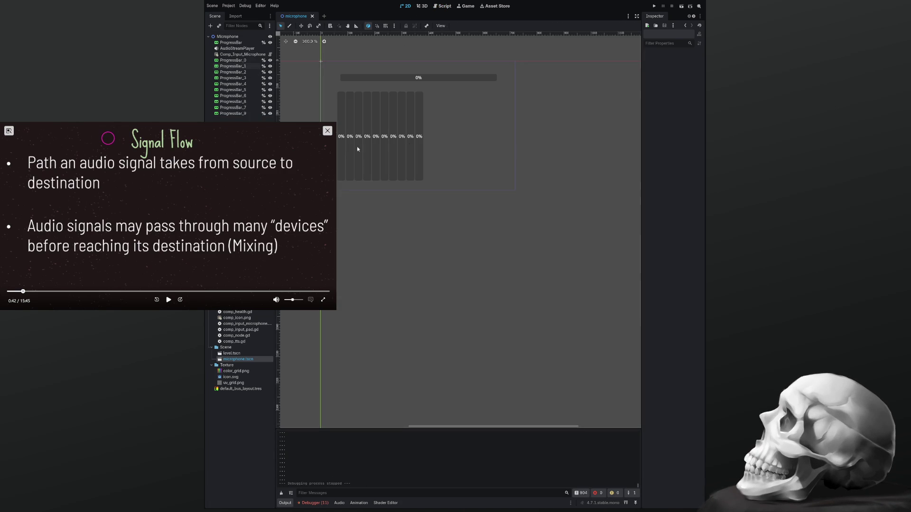
pyautogui.click(342, 145)
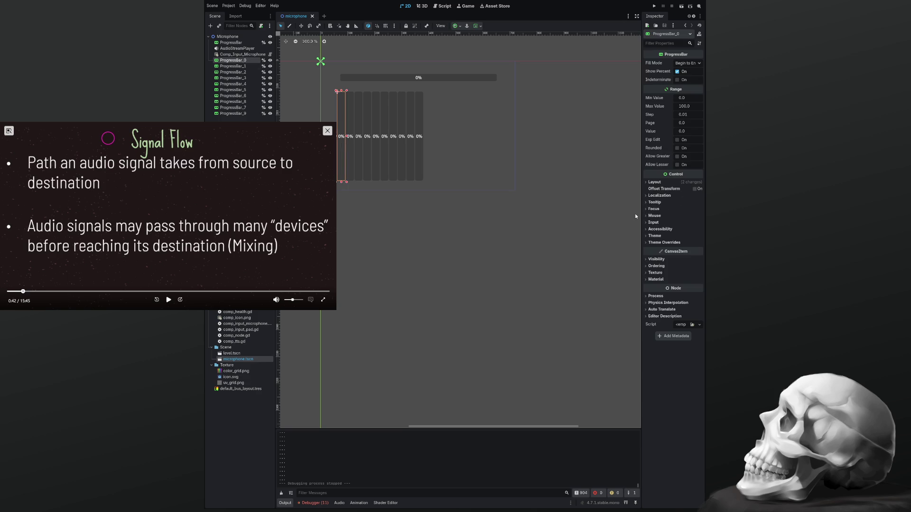
pyautogui.moveTo(641, 220)
pyautogui.mouseDown()
pyautogui.moveTo(534, 224)
pyautogui.moveTo(598, 225)
pyautogui.mouseUp()
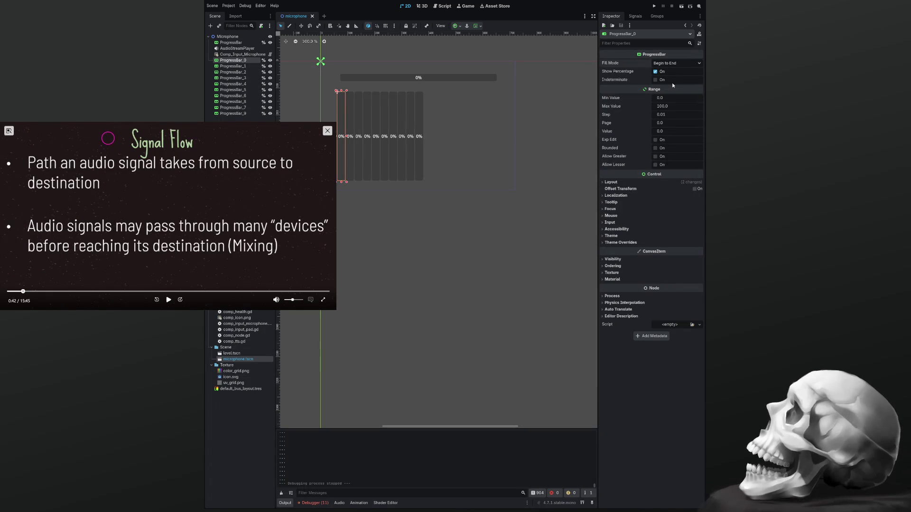
pyautogui.click(677, 63)
pyautogui.click(674, 95)
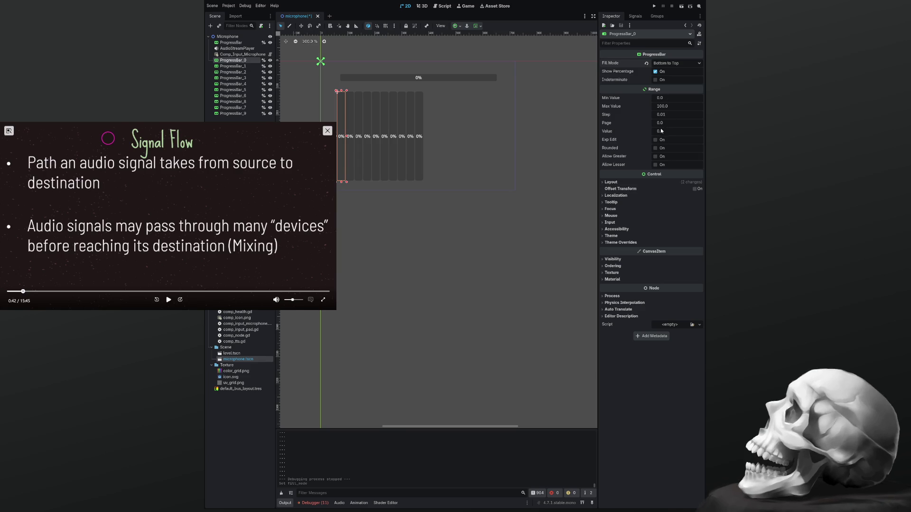
pyautogui.moveTo(664, 131)
pyautogui.mouseDown()
pyautogui.moveTo(682, 131)
pyautogui.moveTo(658, 135)
pyautogui.mouseUp()
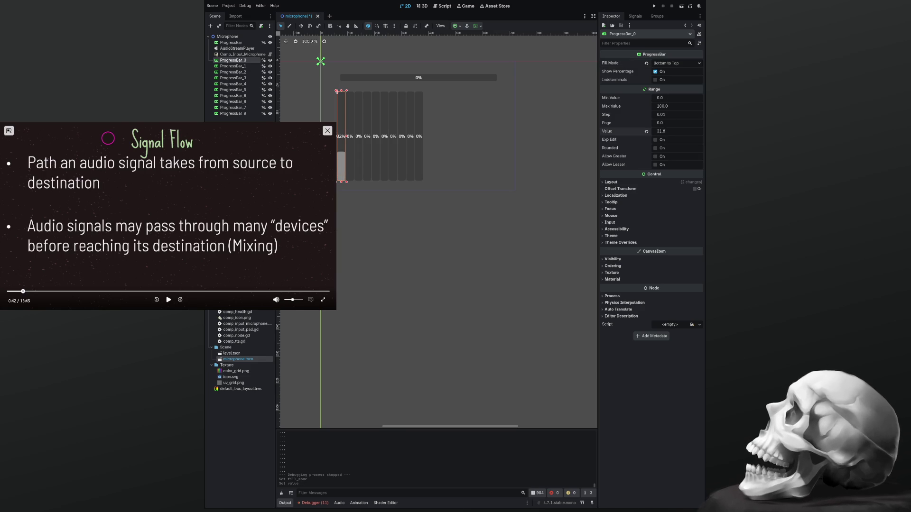
pyautogui.click(647, 131)
# Step: Set Fill Mode to Bottom to Top on ProgressBar_1 through ProgressBar_4
pyautogui.click(350, 147)
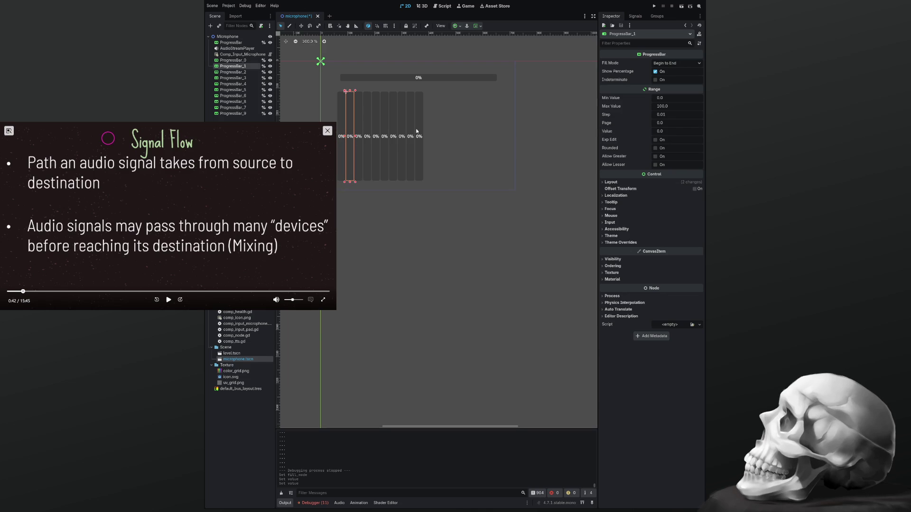
pyautogui.click(672, 64)
pyautogui.click(671, 92)
pyautogui.click(361, 142)
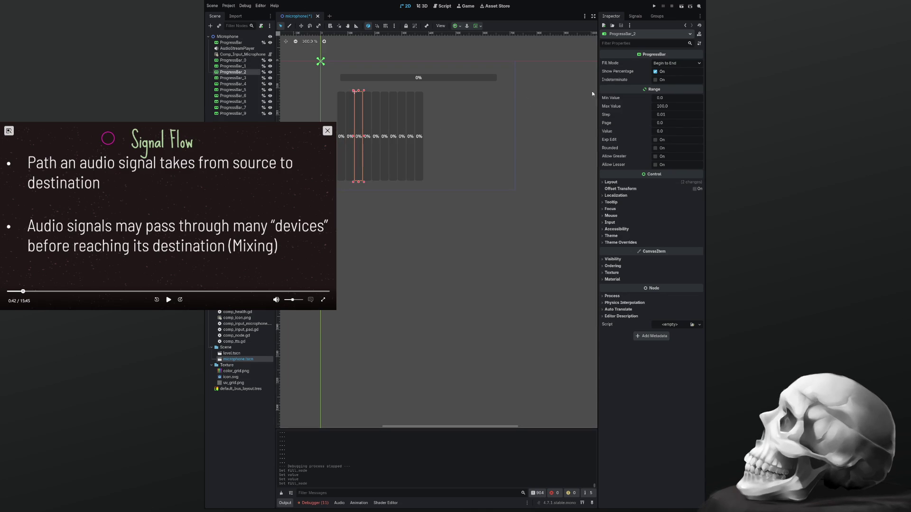
pyautogui.click(672, 63)
pyautogui.click(667, 91)
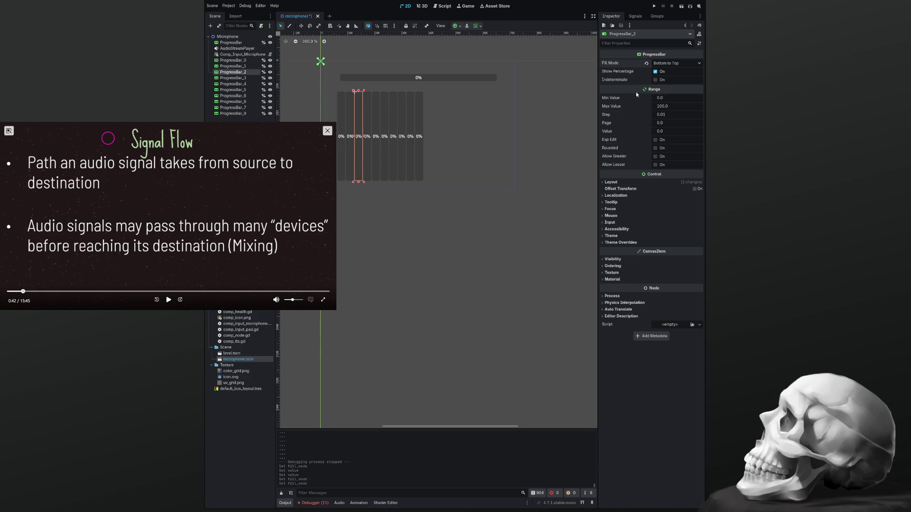
pyautogui.click(370, 124)
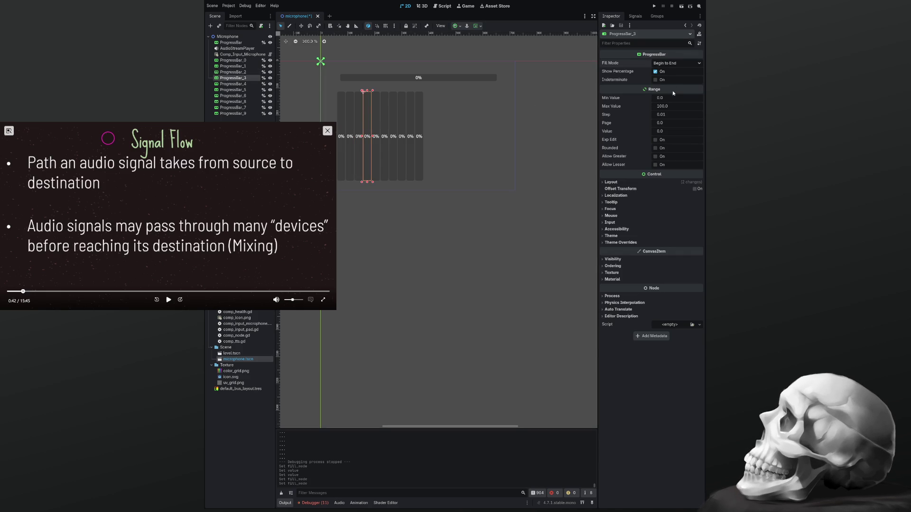
pyautogui.click(377, 111)
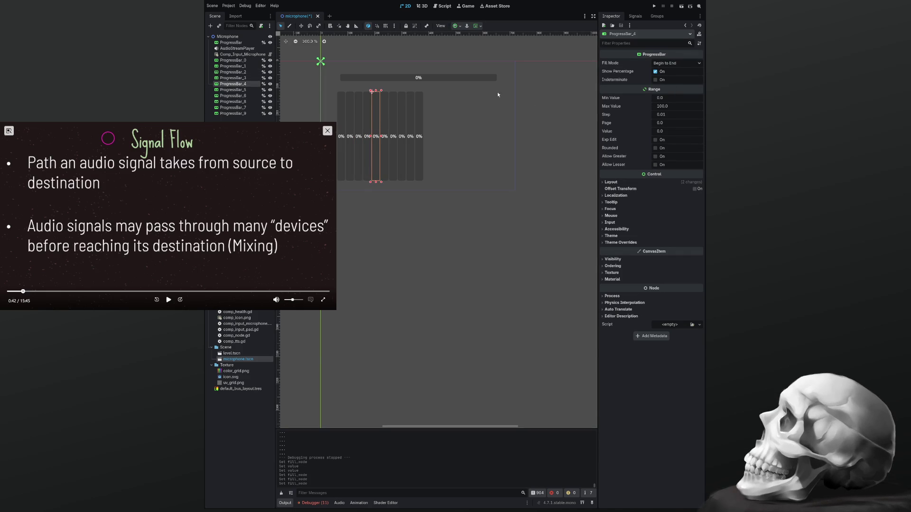
pyautogui.click(669, 65)
pyautogui.click(670, 83)
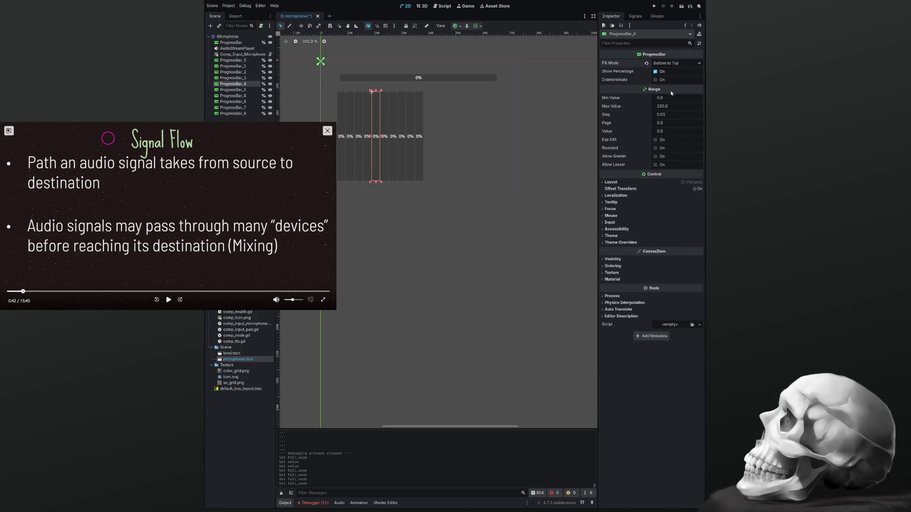
# Step: Set Fill Mode to Bottom to Top on ProgressBar_5 through ProgressBar_9, then save the scene
pyautogui.click(383, 122)
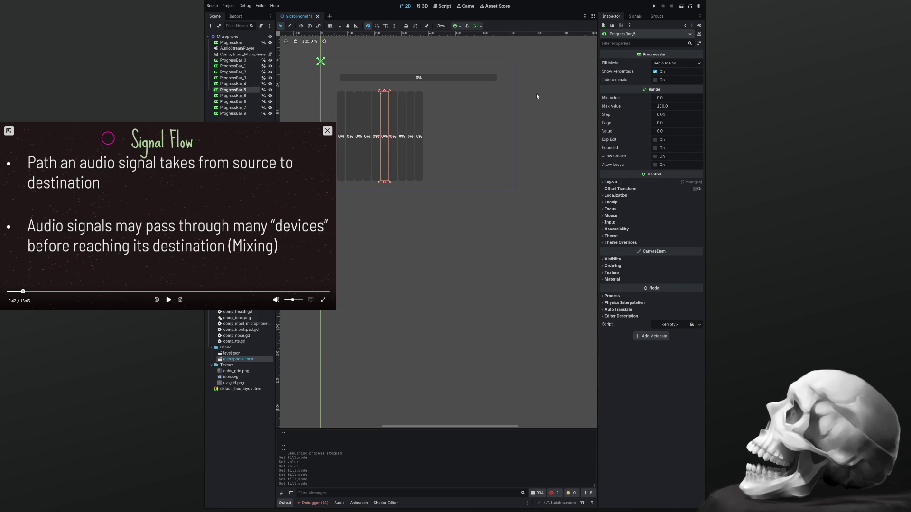
pyautogui.click(677, 63)
pyautogui.click(670, 84)
pyautogui.click(394, 121)
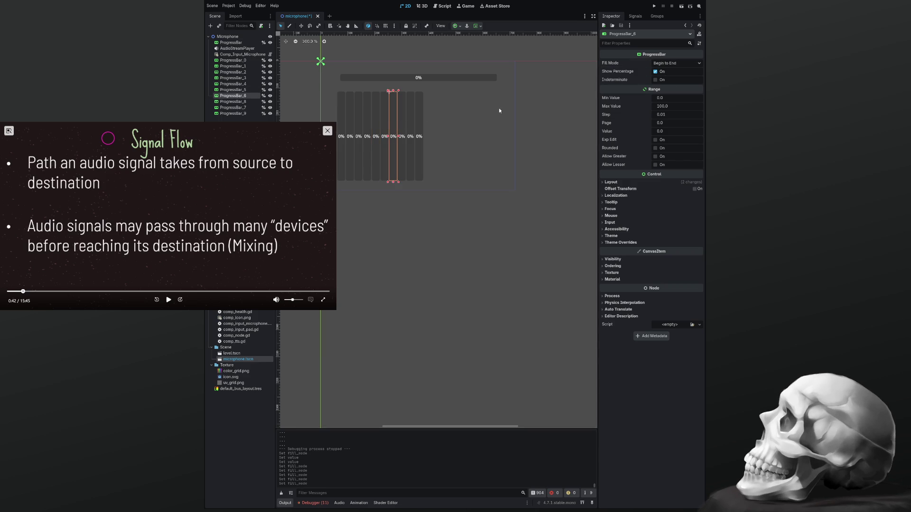
pyautogui.click(669, 90)
pyautogui.click(405, 122)
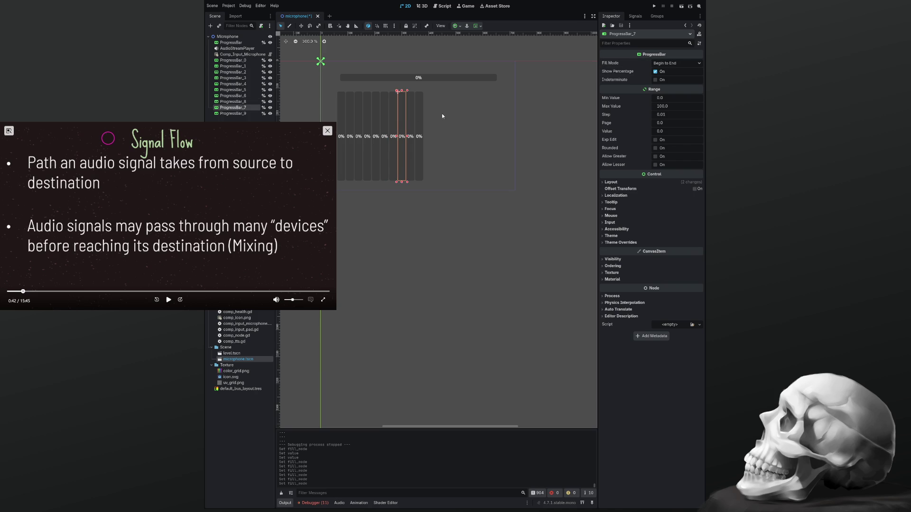
pyautogui.click(670, 90)
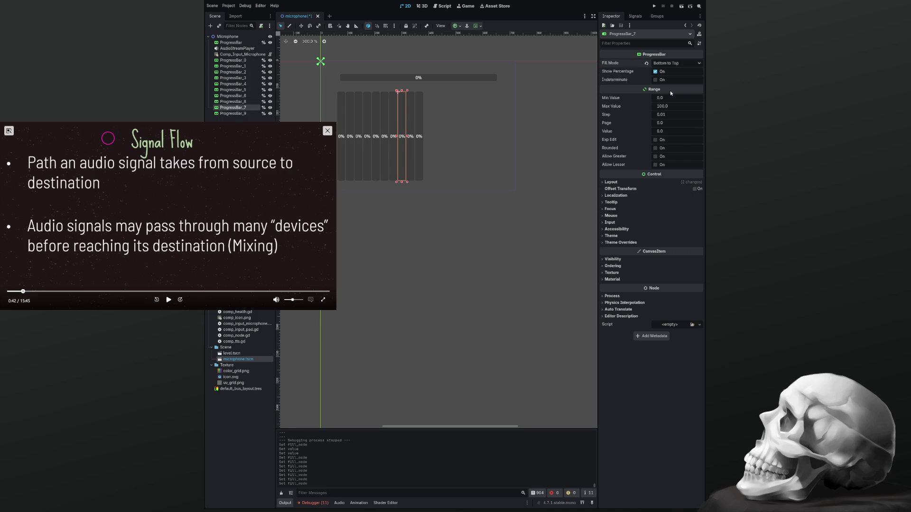
pyautogui.click(414, 124)
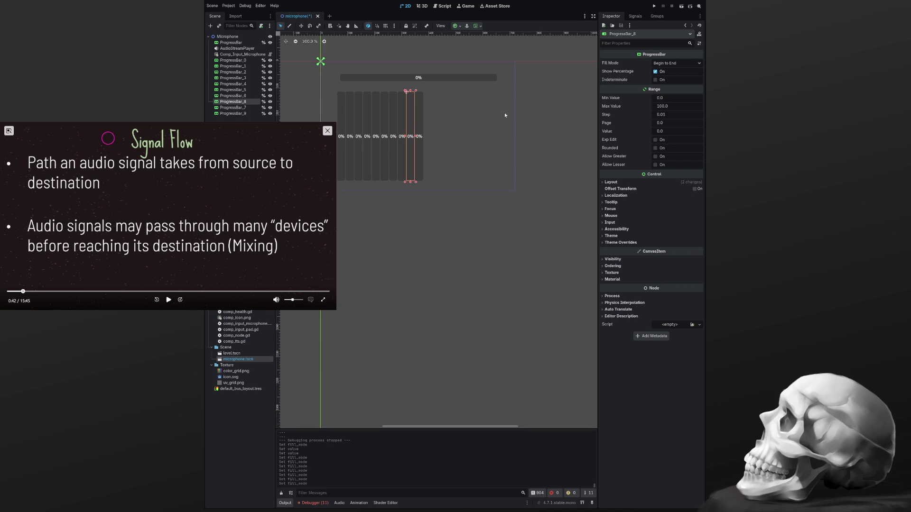
pyautogui.click(669, 87)
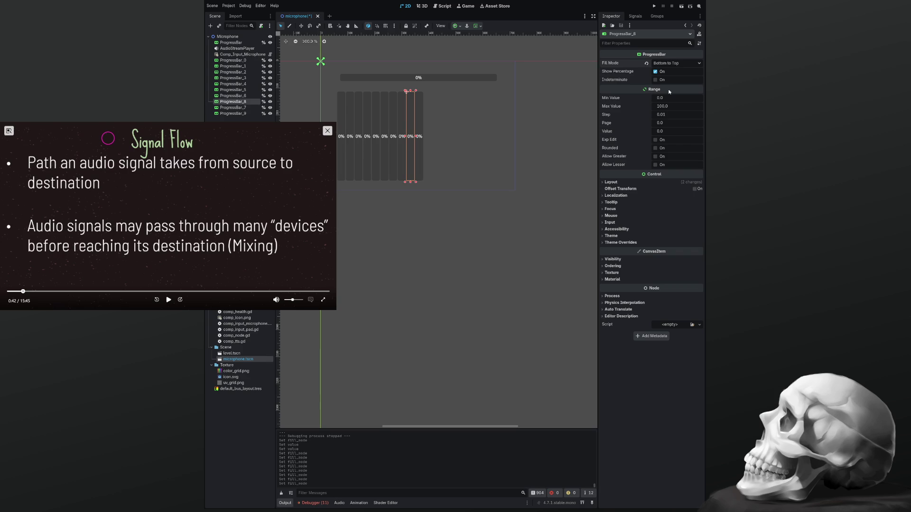
pyautogui.click(418, 125)
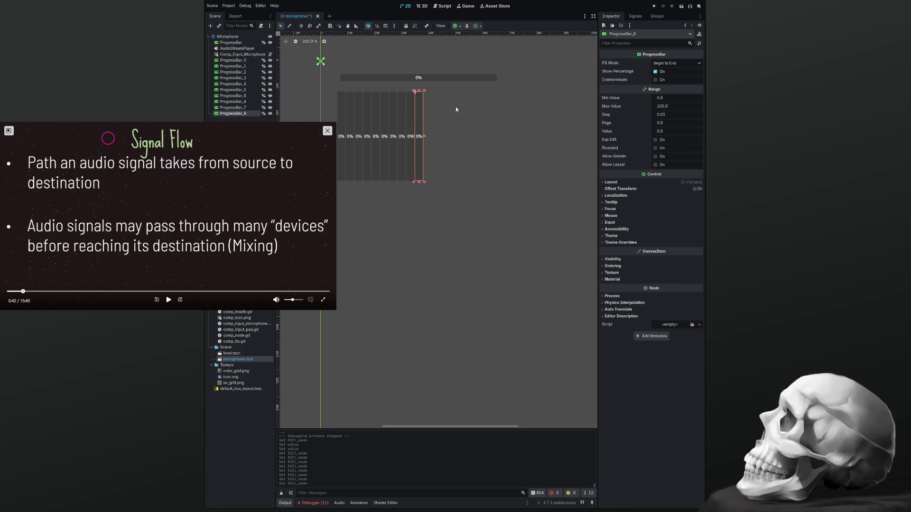
pyautogui.click(676, 63)
pyautogui.click(669, 87)
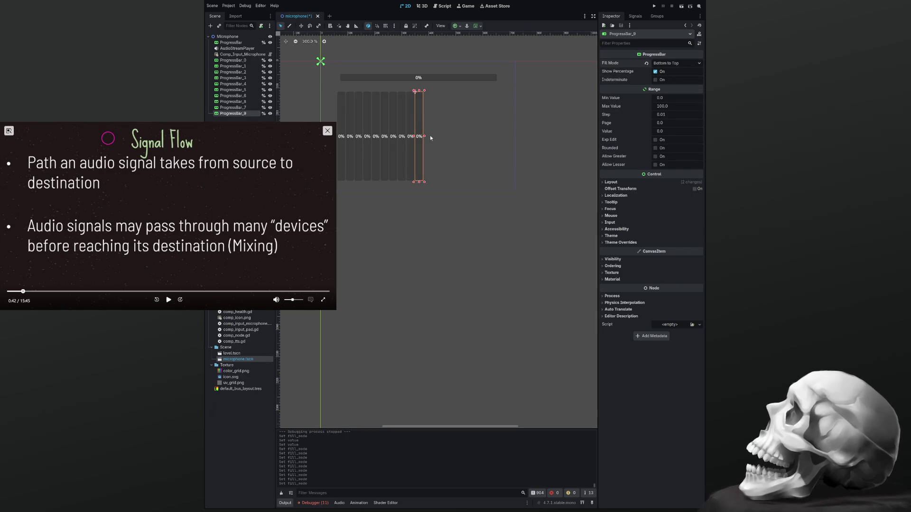
pyautogui.click(454, 213)
pyautogui.hotkey('ctrl', 's')
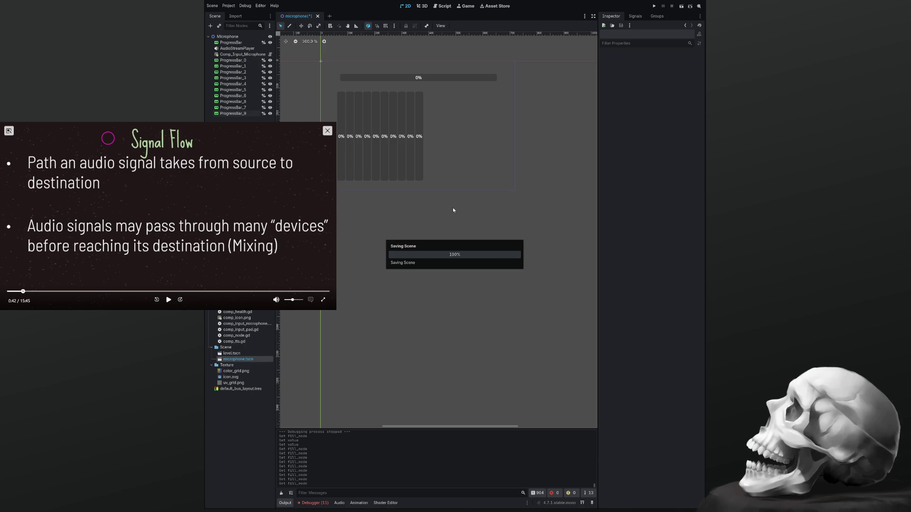
# Step: Run the project to check the bottom-to-top bars, stop it, and return to comp_input_microphone.gd
pyautogui.press('F5')
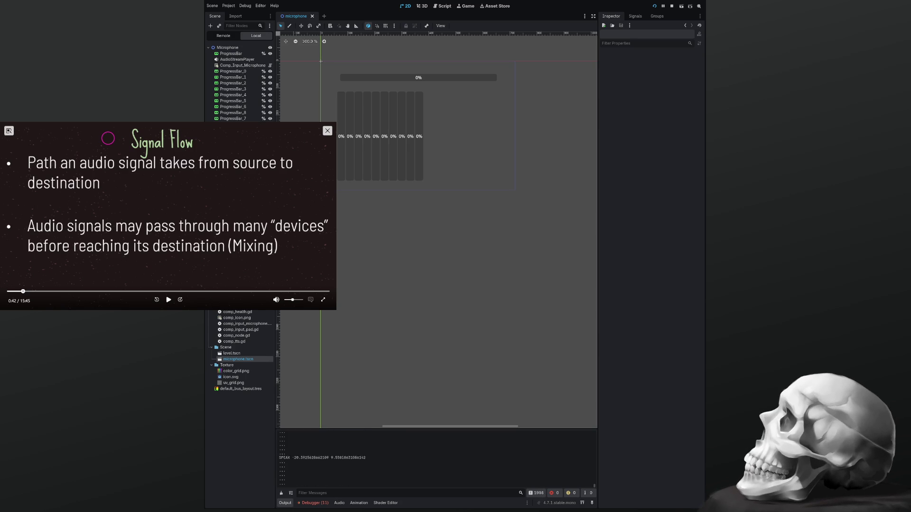
pyautogui.press('F8')
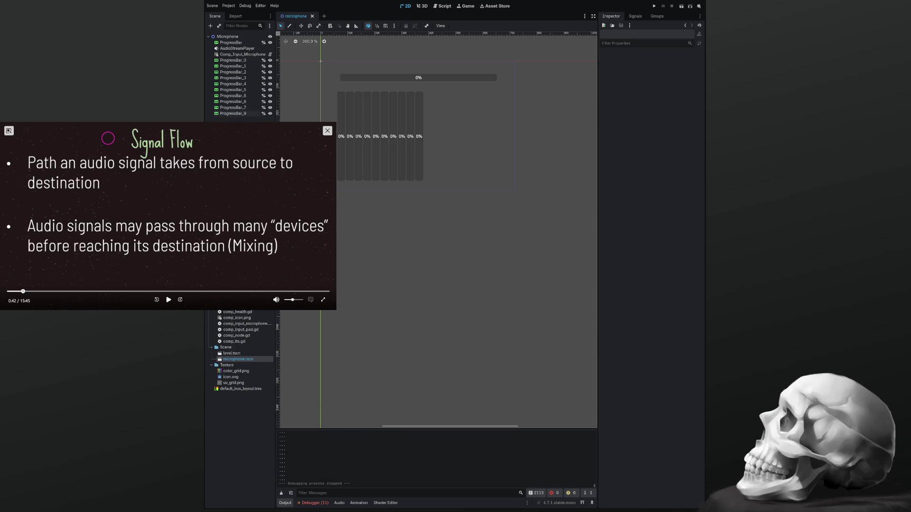
pyautogui.click(445, 6)
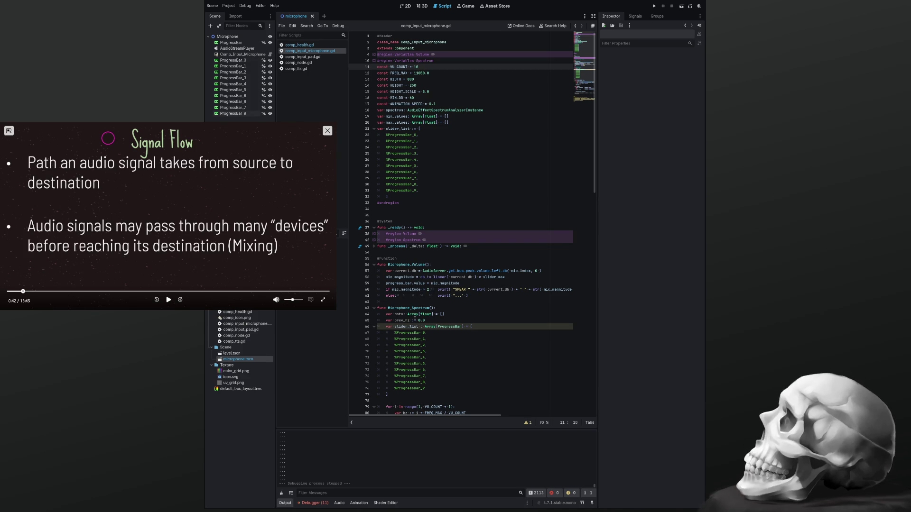
# Step: Copy the word min_values from line 91 of the spectrum script
pyautogui.scroll(-4, 418, 369)
pyautogui.scroll(-6, 418, 314)
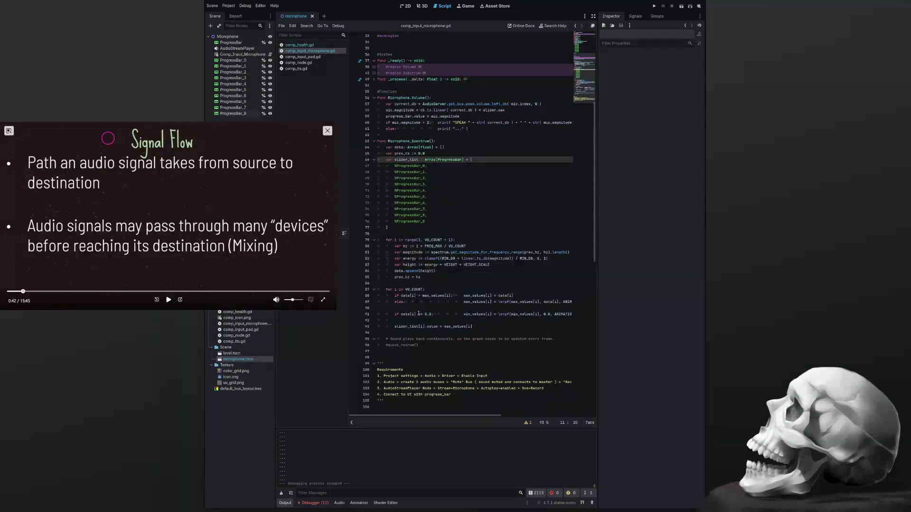
pyautogui.doubleClick(467, 315)
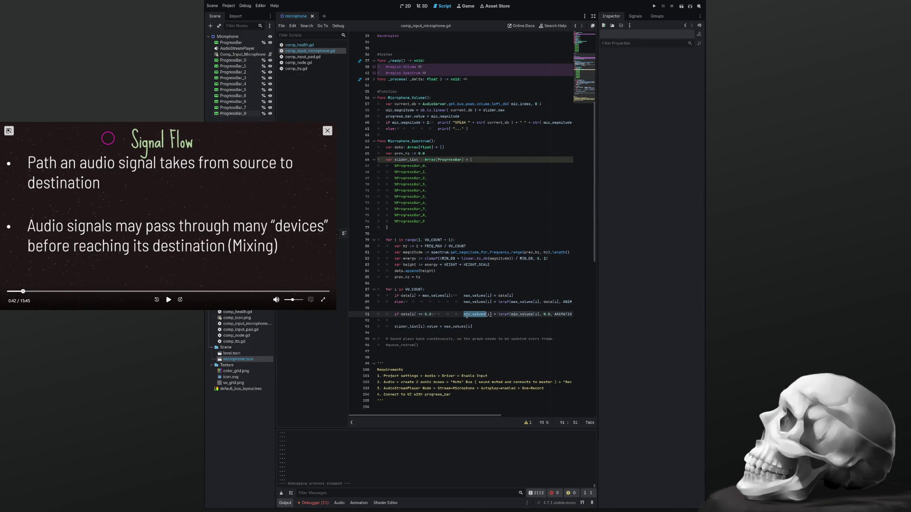
pyautogui.click(480, 322)
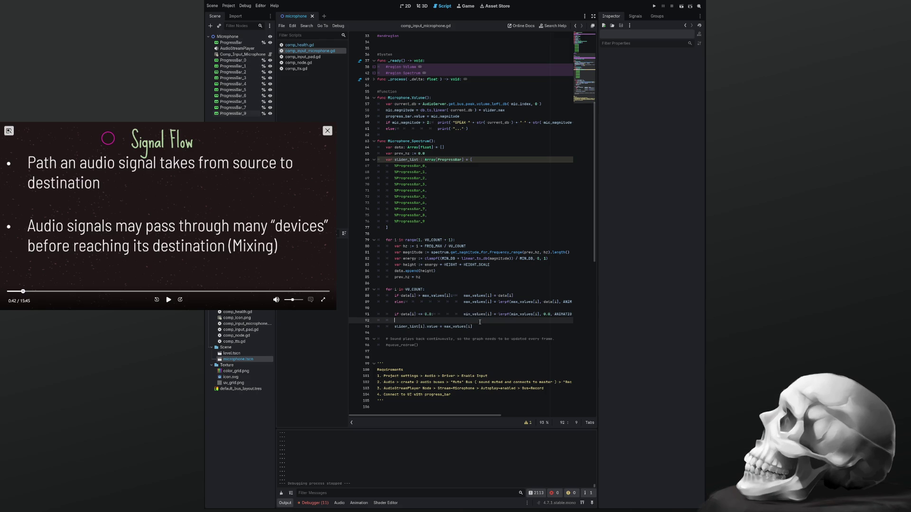
pyautogui.click(484, 314)
pyautogui.press('End')
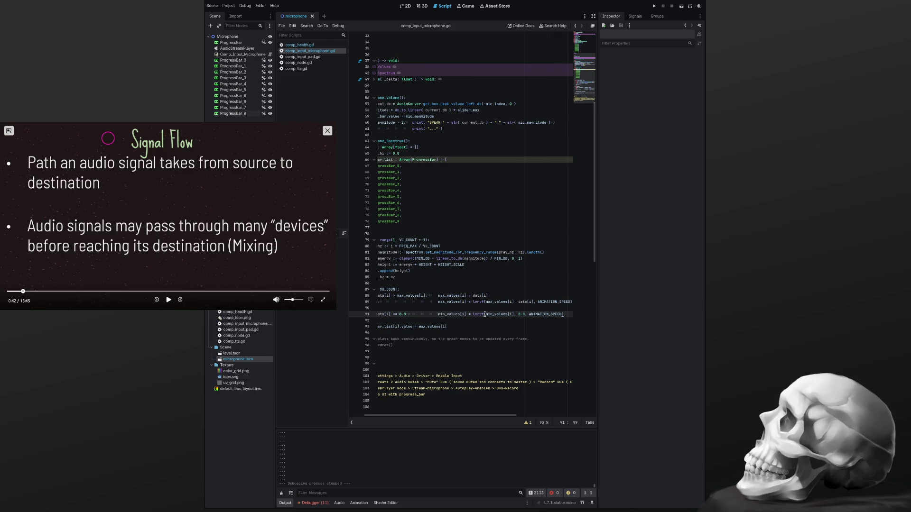
pyautogui.press('Home')
pyautogui.press('Right')
pyautogui.press('Right')
pyautogui.press('Right')
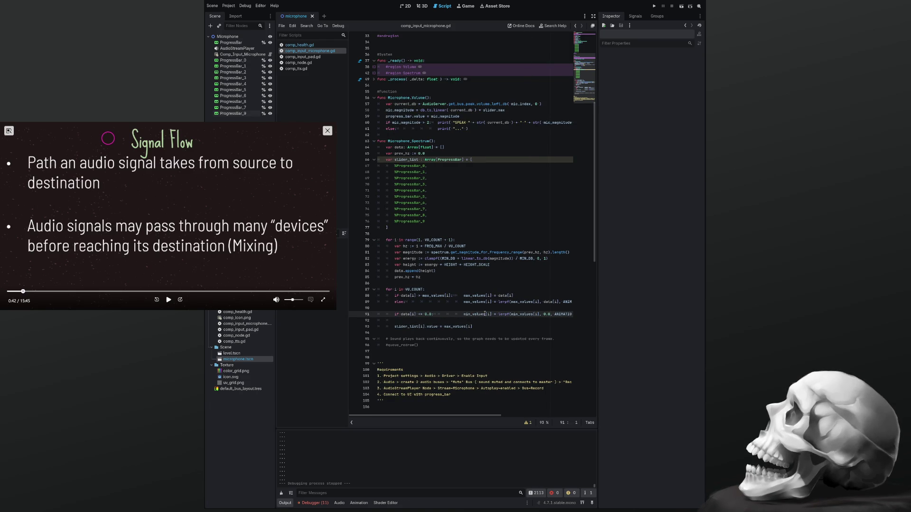
pyautogui.press('Left')
pyautogui.press('Left')
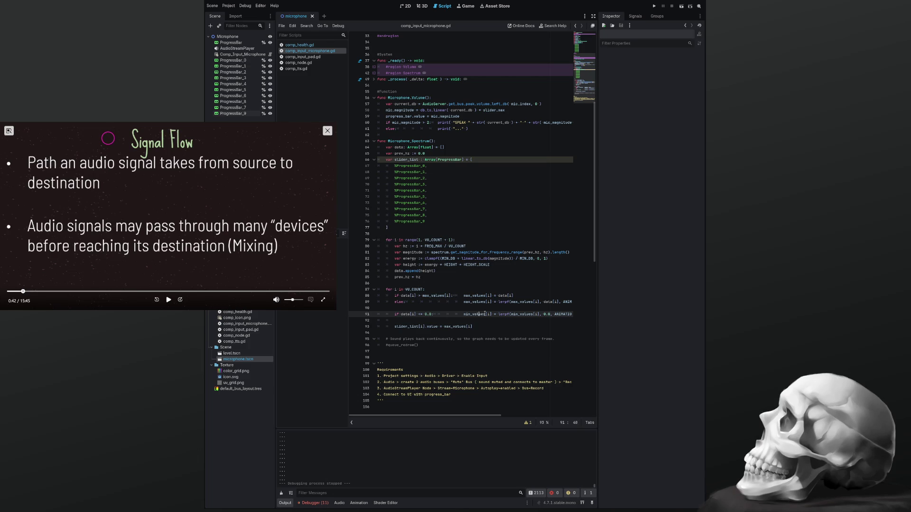
pyautogui.hotkey('shift', 'Right')
pyautogui.hotkey('shift', 'Right')
pyautogui.hotkey('shift', 'Right')
pyautogui.hotkey('shift', 'Left')
pyautogui.hotkey('shift', 'Left')
pyautogui.hotkey('shift', 'Left')
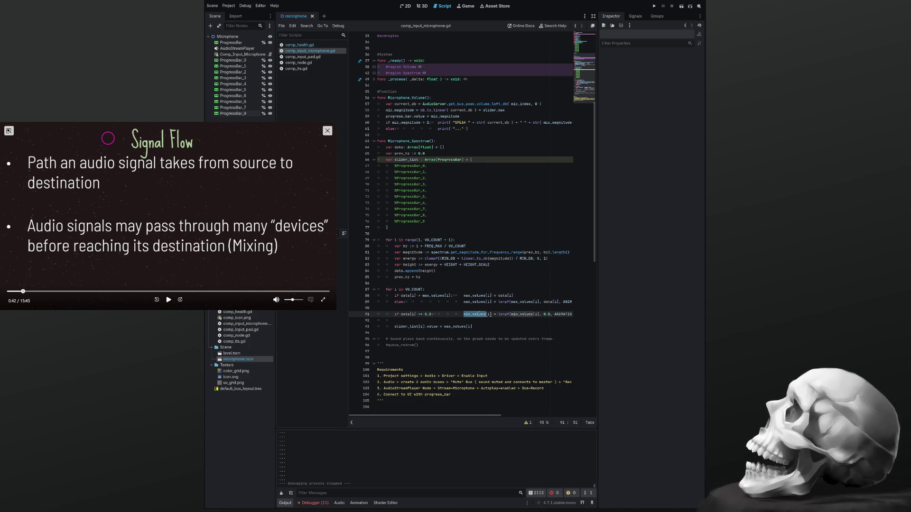
pyautogui.hotkey('ctrl', 'c')
# Step: Replace max_values with min_values on line 93, save the script and run the project
pyautogui.doubleClick(456, 326)
pyautogui.hotkey('ctrl', 'v')
pyautogui.hotkey('ctrl', 's')
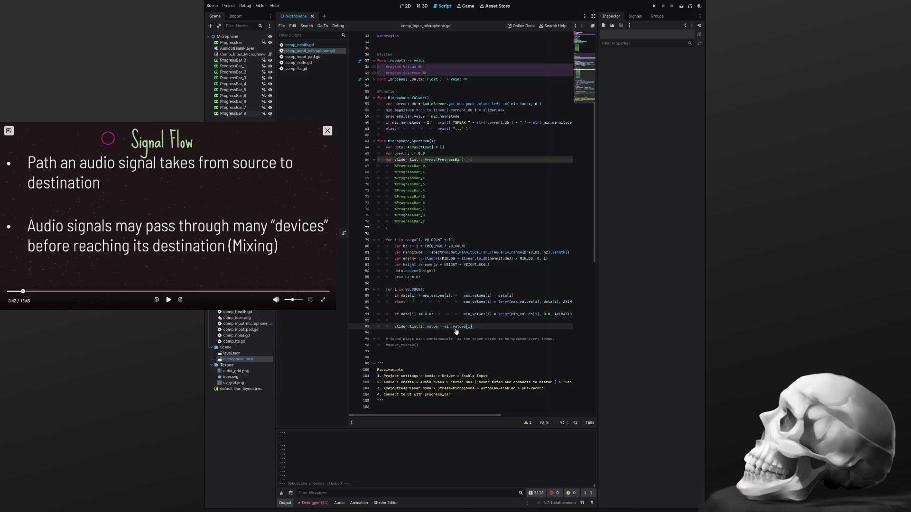
pyautogui.press('F5')
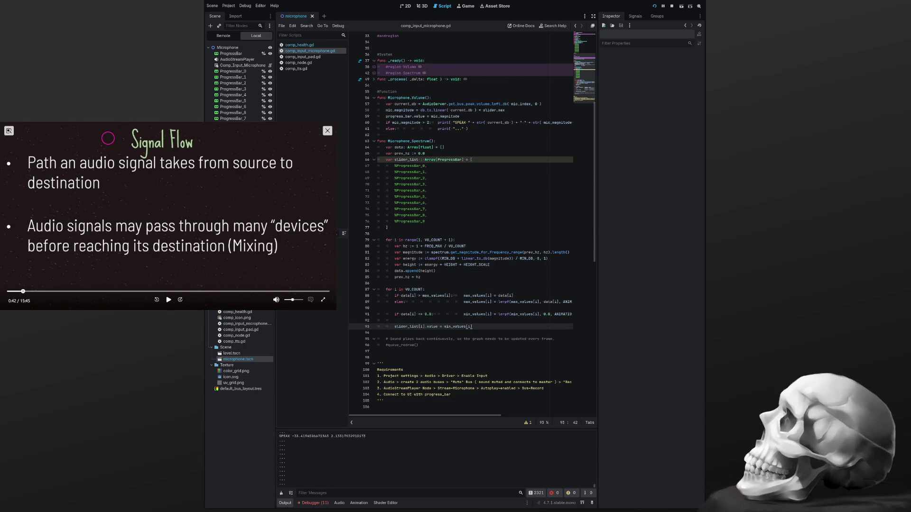
# Step: Put max_values back on line 93, test-run the spectrum, then stop and return to the 2D view
pyautogui.press('F8')
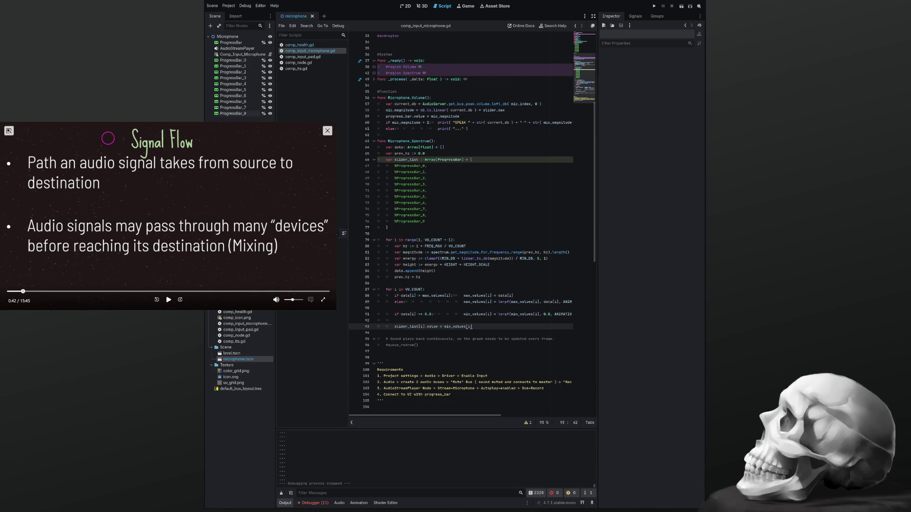
pyautogui.doubleClick(467, 302)
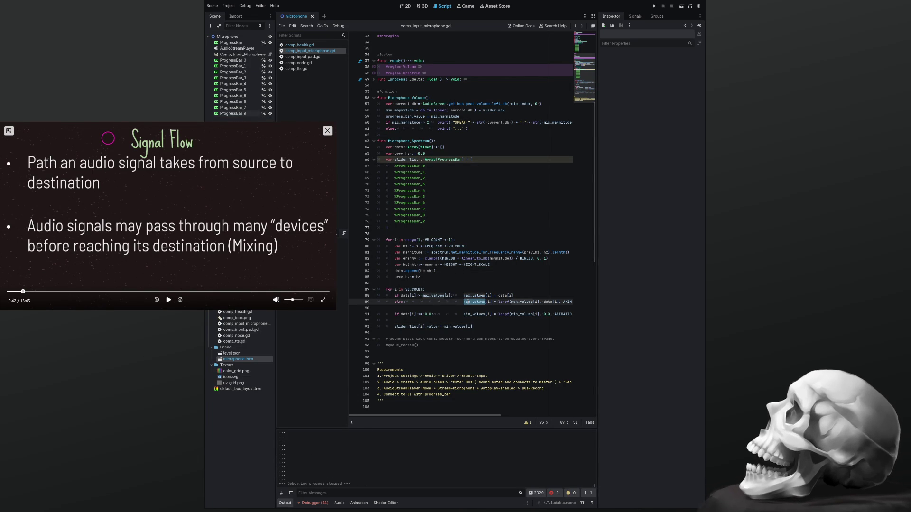
pyautogui.doubleClick(455, 327)
pyautogui.hotkey('ctrl', 'v')
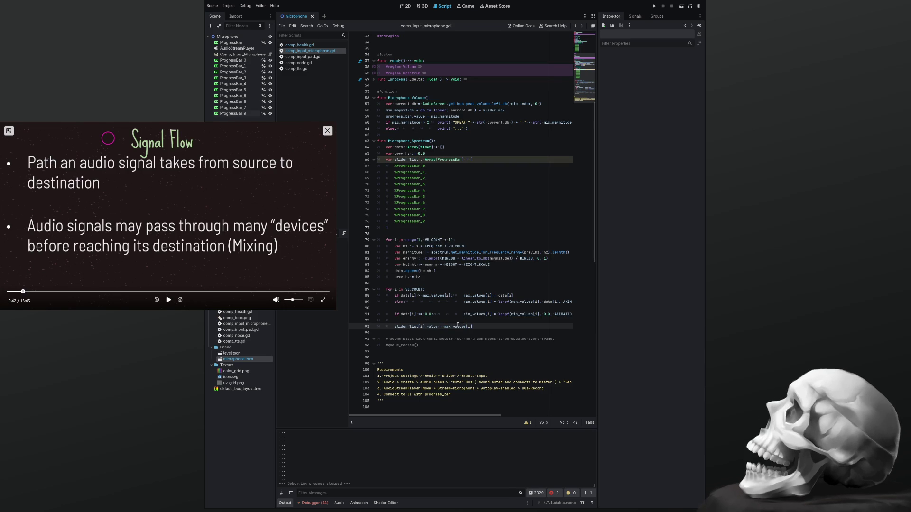
pyautogui.press('F5')
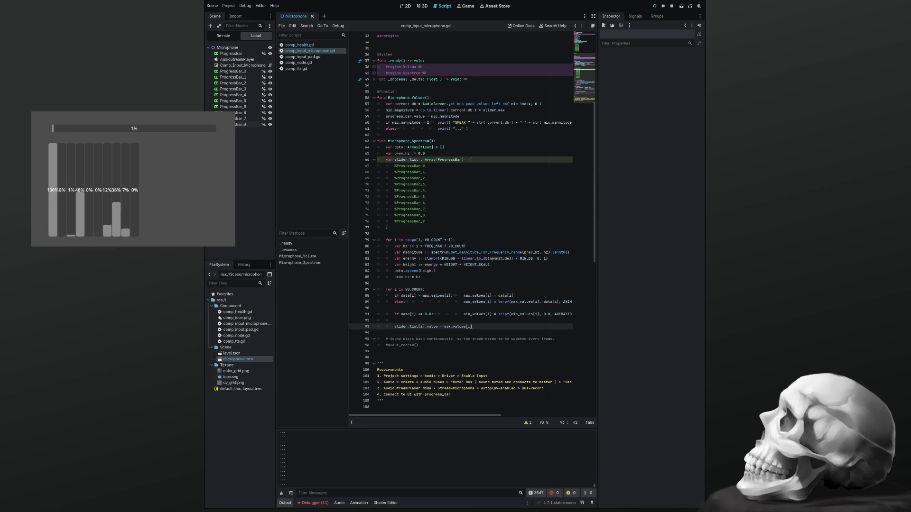
pyautogui.press('F8')
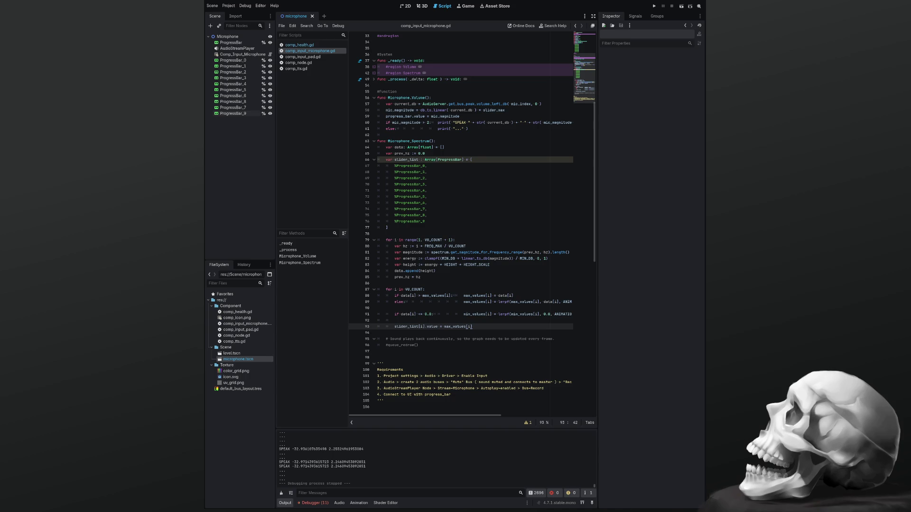
pyautogui.click(407, 6)
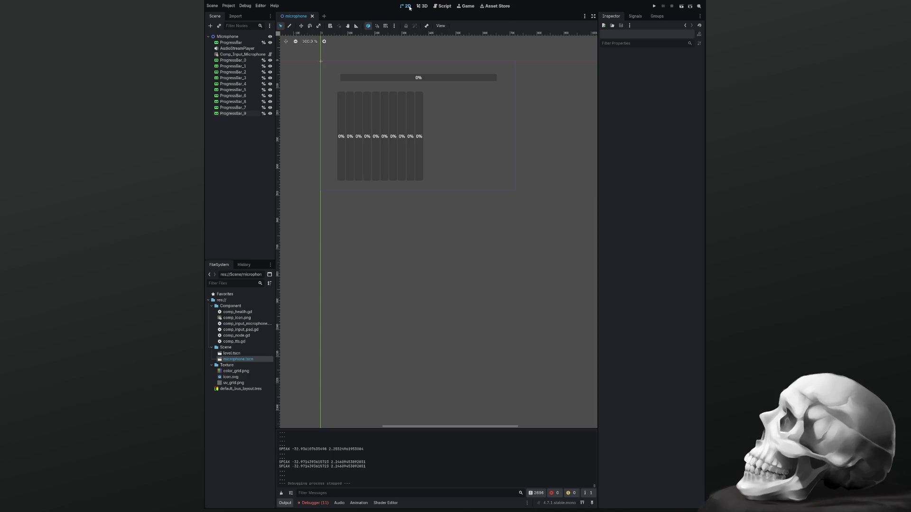
# Step: Enable Allow Greater and Allow Lesser on ProgressBar_0–9 and save the scene
pyautogui.click(346, 146)
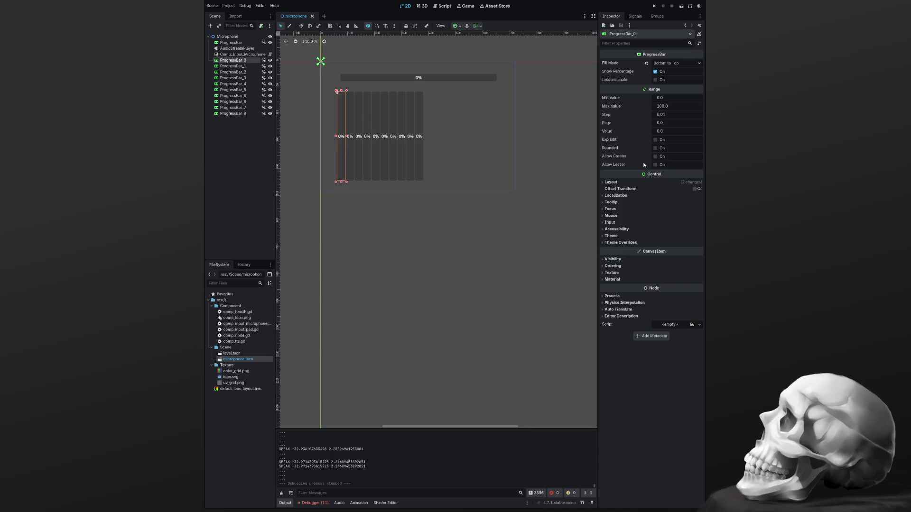
pyautogui.moveTo(448, 203)
pyautogui.mouseDown()
pyautogui.moveTo(365, 152)
pyautogui.moveTo(309, 88)
pyautogui.mouseUp()
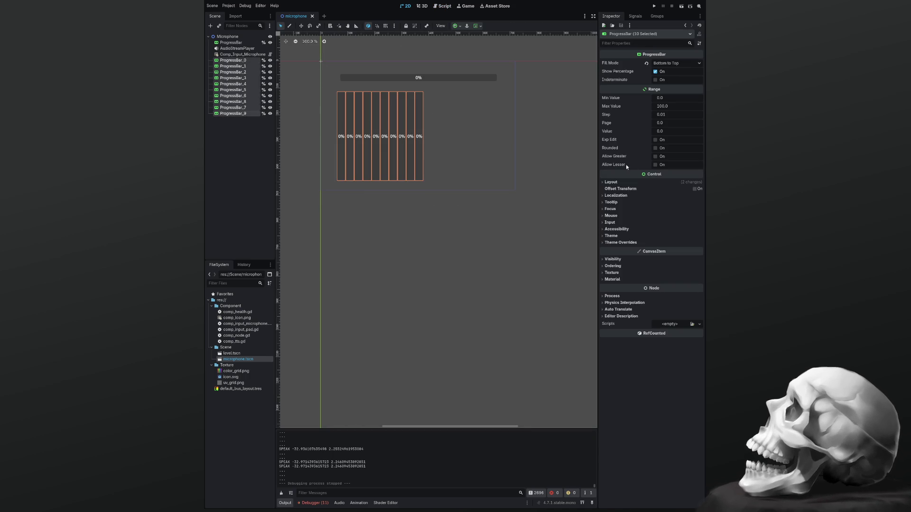
pyautogui.click(655, 157)
pyautogui.click(656, 165)
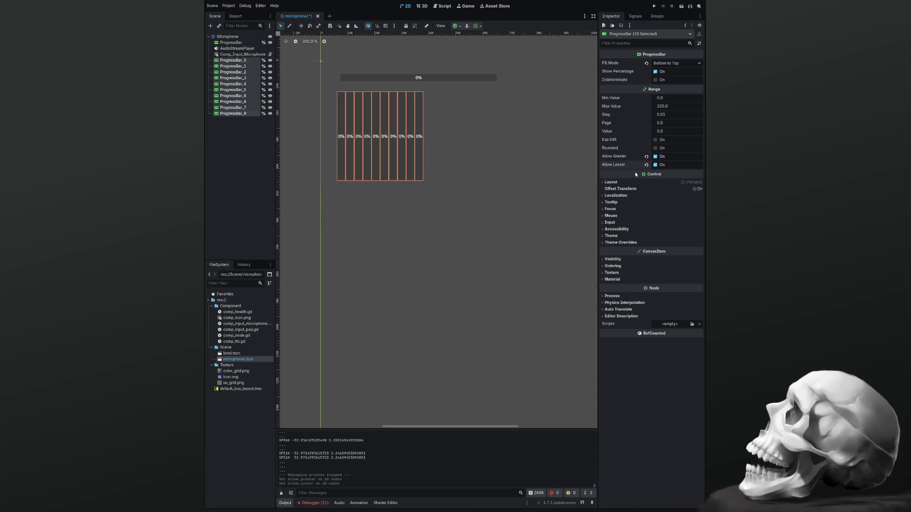
pyautogui.click(517, 208)
pyautogui.hotkey('ctrl', 's')
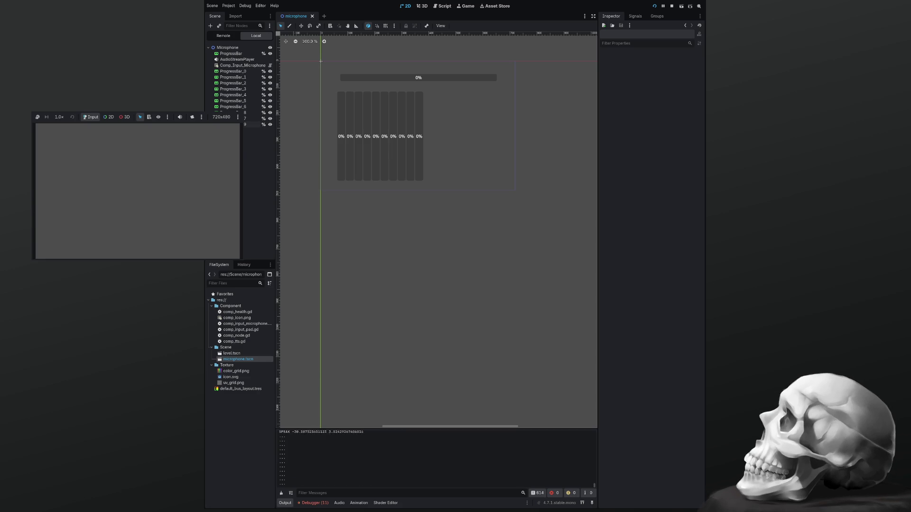
# Step: Stop the test run, then marquee-select the ten bars ProgressBar_0 through ProgressBar_9
pyautogui.press('F8')
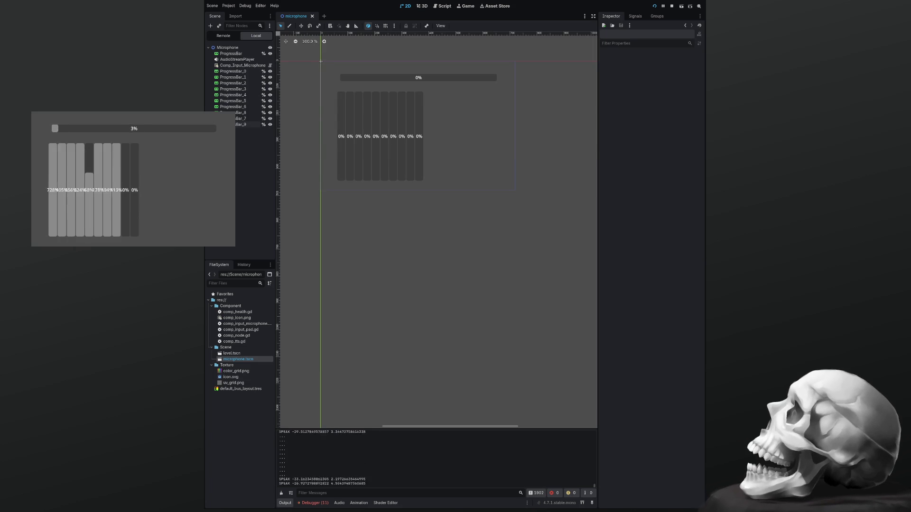
pyautogui.press('F8')
pyautogui.moveTo(432, 192)
pyautogui.mouseDown()
pyautogui.moveTo(298, 94)
pyautogui.moveTo(297, 78)
pyautogui.moveTo(305, 87)
pyautogui.mouseUp()
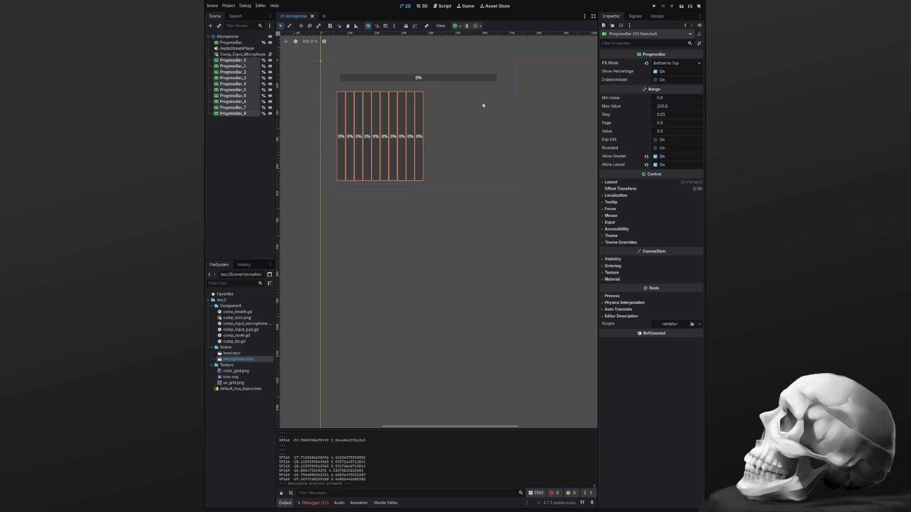
# Step: Set Max Value to 1000 on the ten selected bars and run the project
pyautogui.click(665, 107)
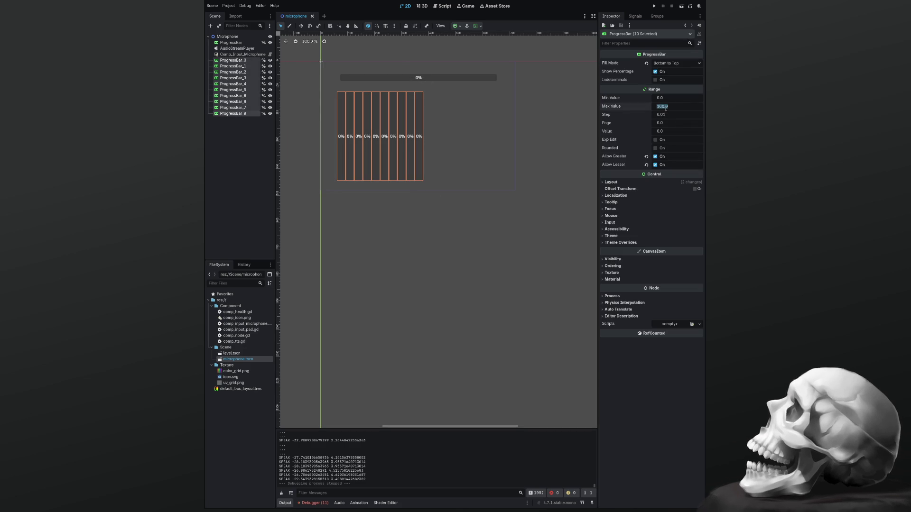
pyautogui.write('10')
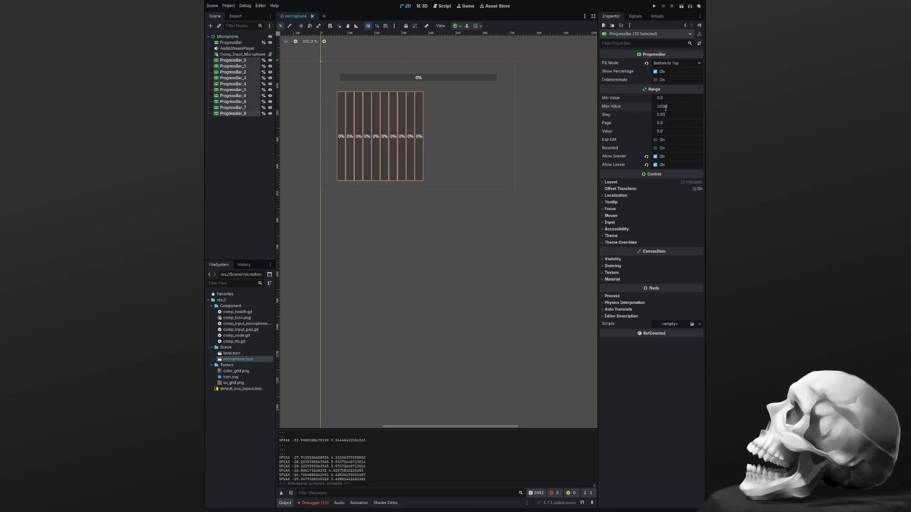
pyautogui.press('Return')
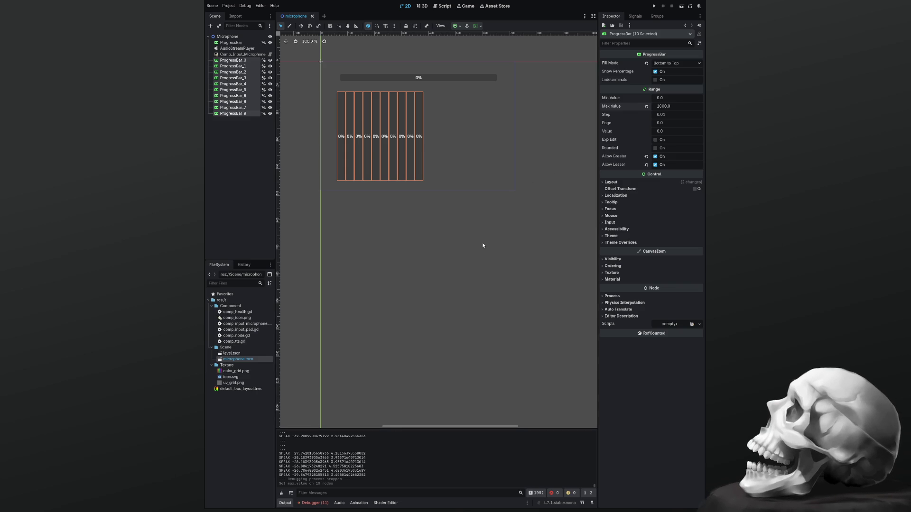
pyautogui.press('F5')
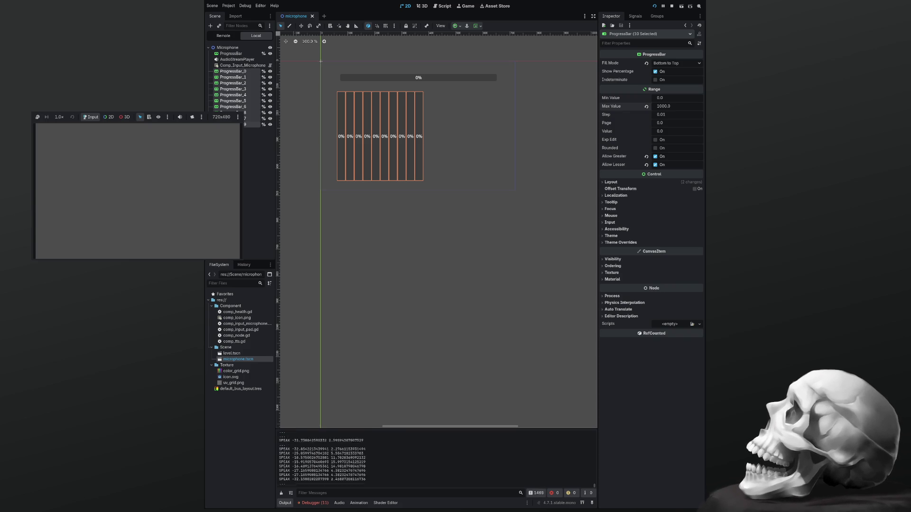
# Step: Stop the game, change the bars' Max Value to 2000 and run it again
pyautogui.press('F8')
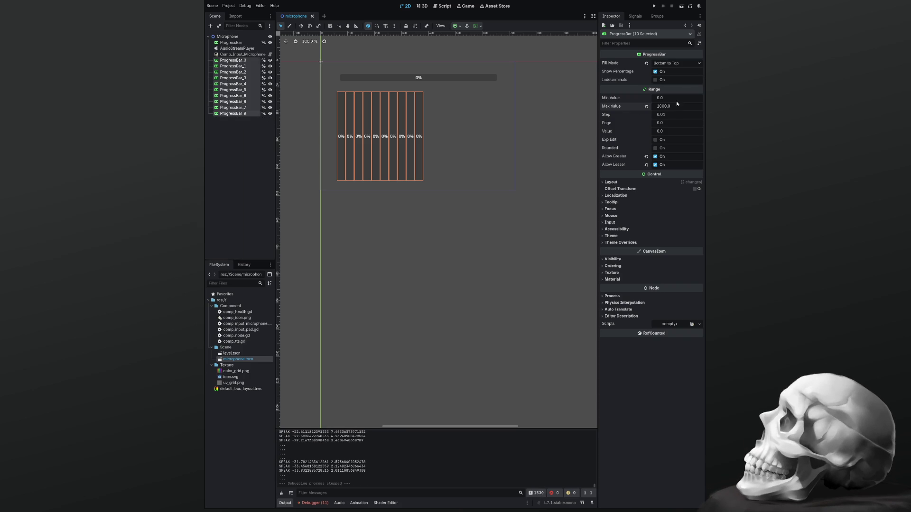
pyautogui.click(673, 106)
pyautogui.write('20')
pyautogui.press('Return')
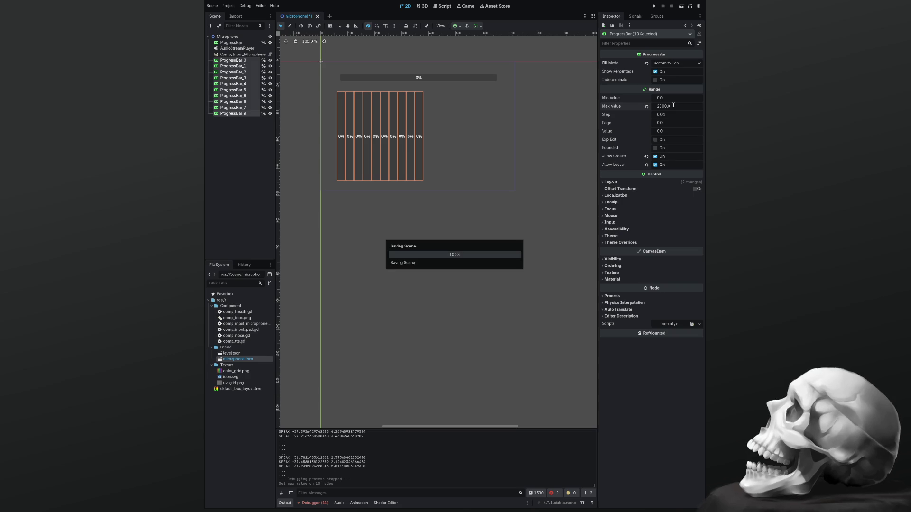
pyautogui.press('F5')
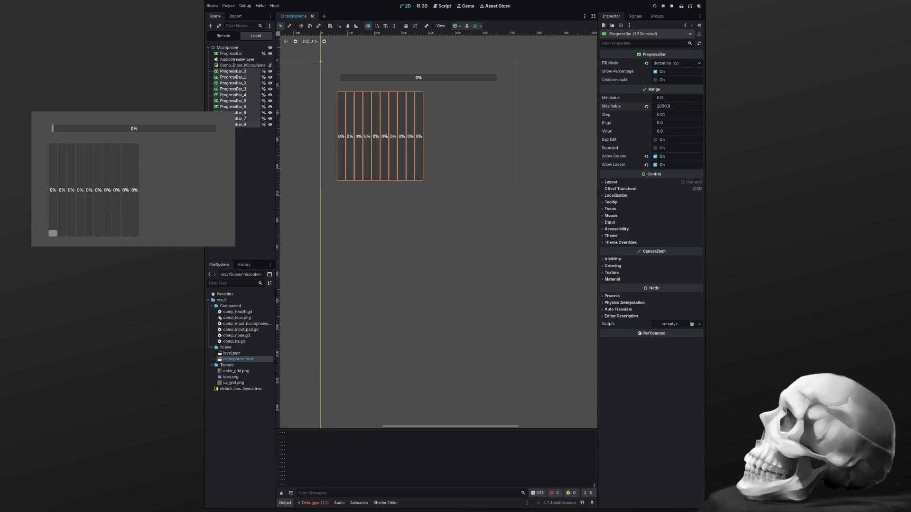
# Step: Watch the bars react to the microphone at Max Value 2000, then stop the game
pyautogui.press('F8')
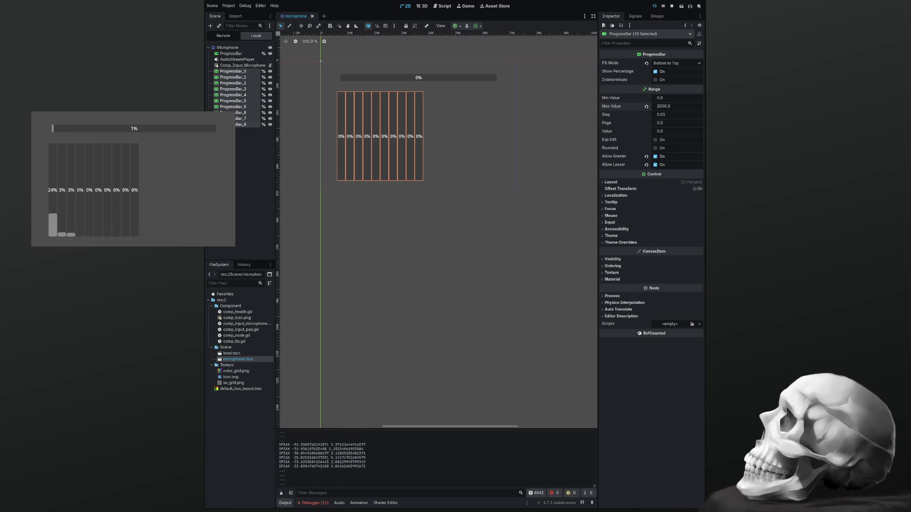
pyautogui.press('F8')
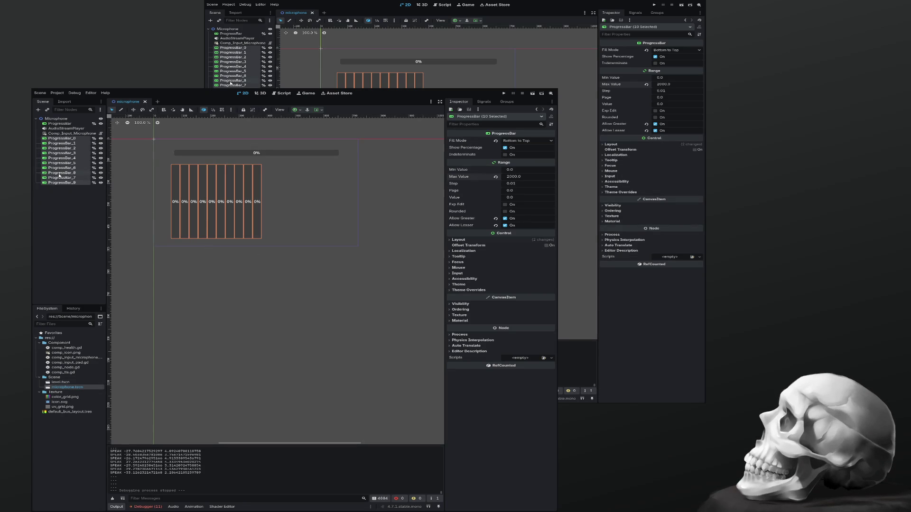
# Step: Duplicate the ten bars as ProgressBar_10–19 and place them right beside the originals
pyautogui.hotkey('ctrl', 'd')
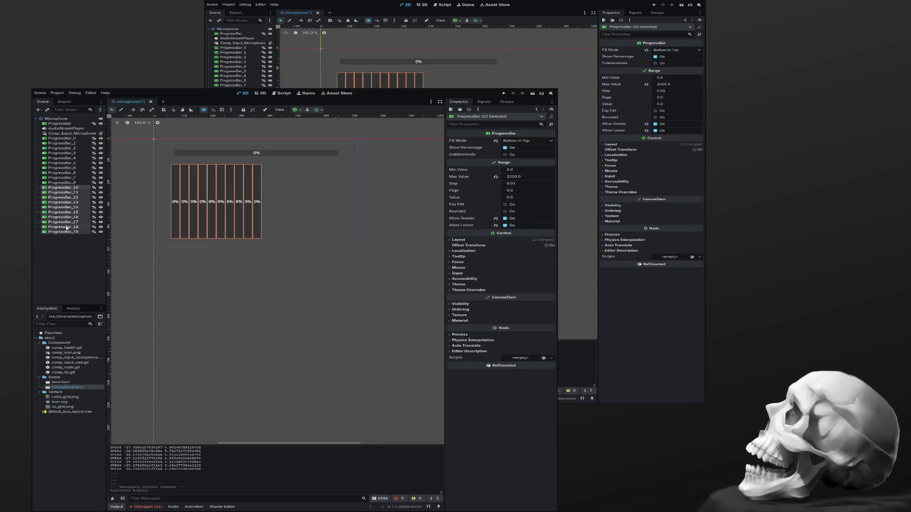
pyautogui.moveTo(171, 193); pyautogui.dragTo(271, 188)
pyautogui.scroll(4, 277, 180)
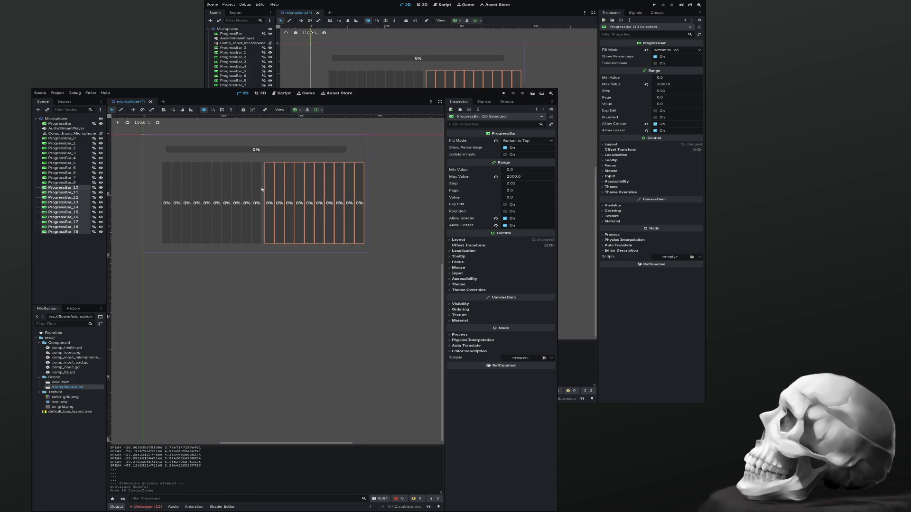
pyautogui.scroll(3, 278, 178)
pyautogui.moveTo(278, 178); pyautogui.dragTo(279, 345)
pyautogui.scroll(4, 280, 323)
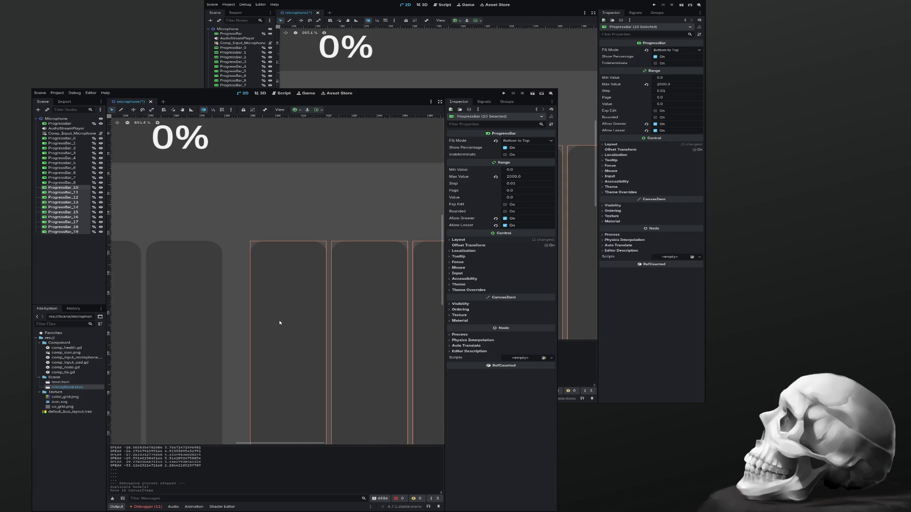
pyautogui.moveTo(278, 324); pyautogui.dragTo(257, 322)
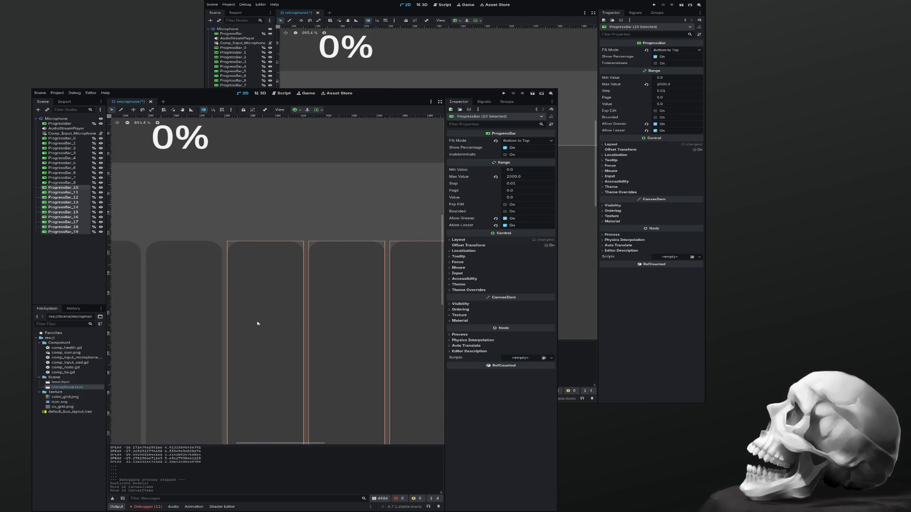
pyautogui.scroll(-10, 256, 323)
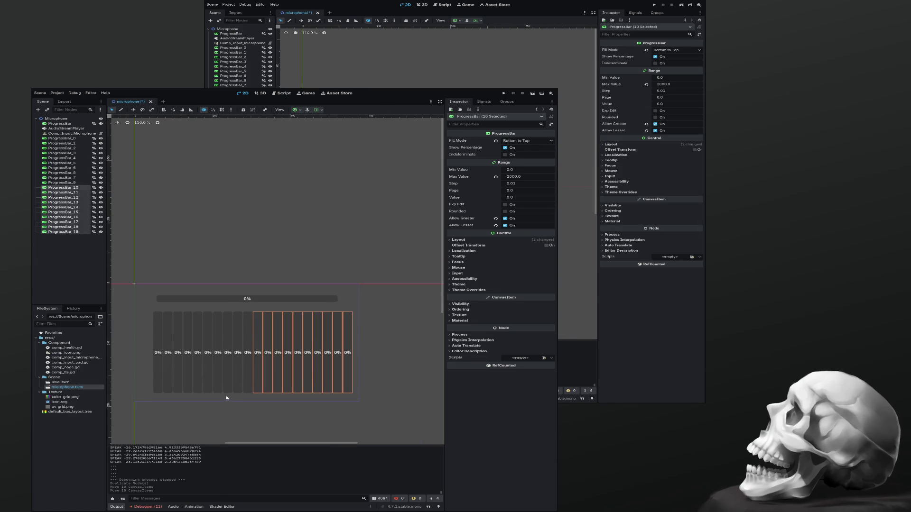
# Step: Deselect the bars, save the scene and open comp_input_microphone.gd
pyautogui.click(233, 400)
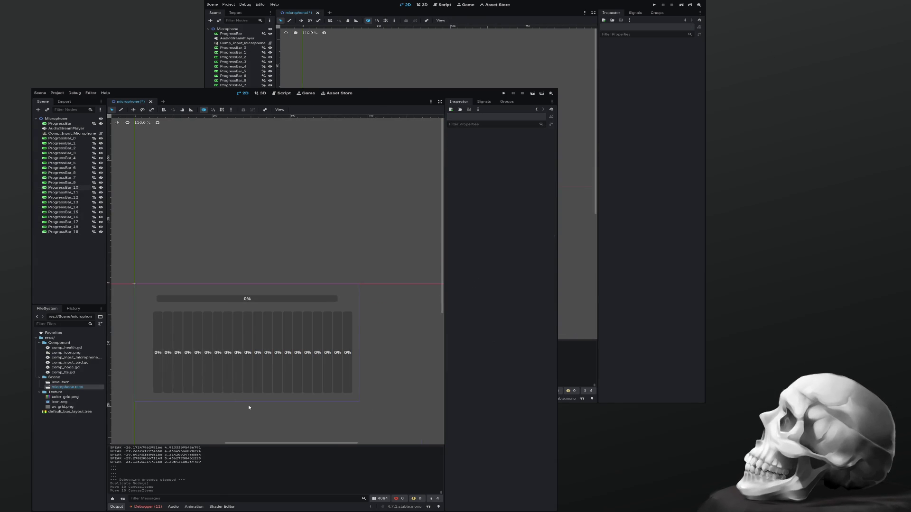
pyautogui.hotkey('ctrl', 's')
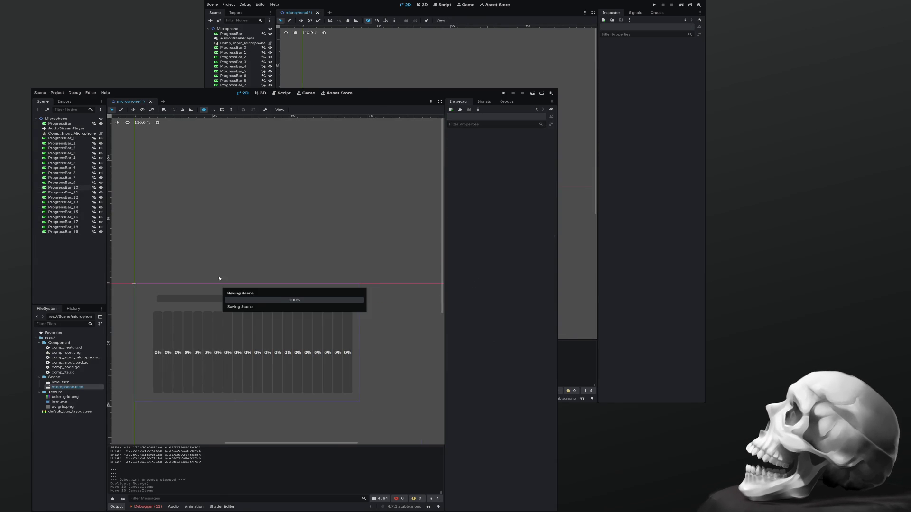
pyautogui.click(284, 93)
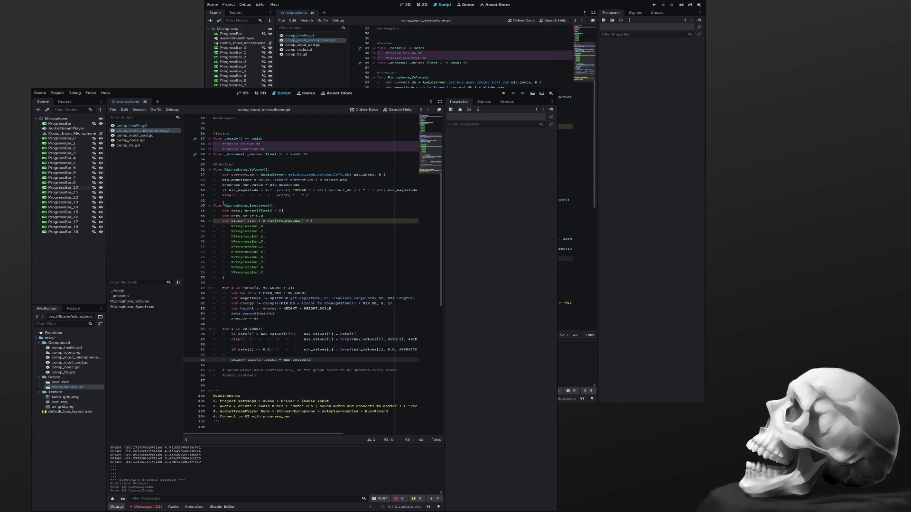
# Step: Set VU_COUNT to 20 and WIDTH to 800 in comp_input_microphone.gd, save and run
pyautogui.scroll(10, 242, 206)
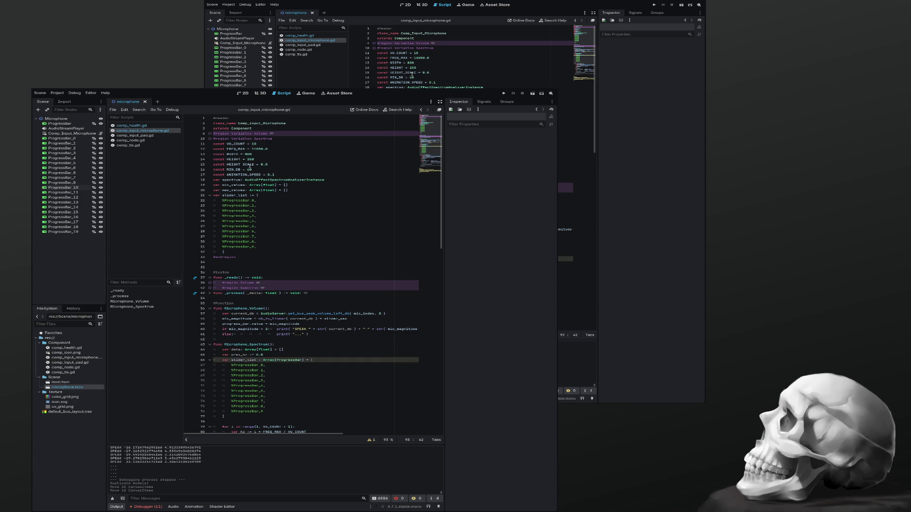
pyautogui.click(269, 144)
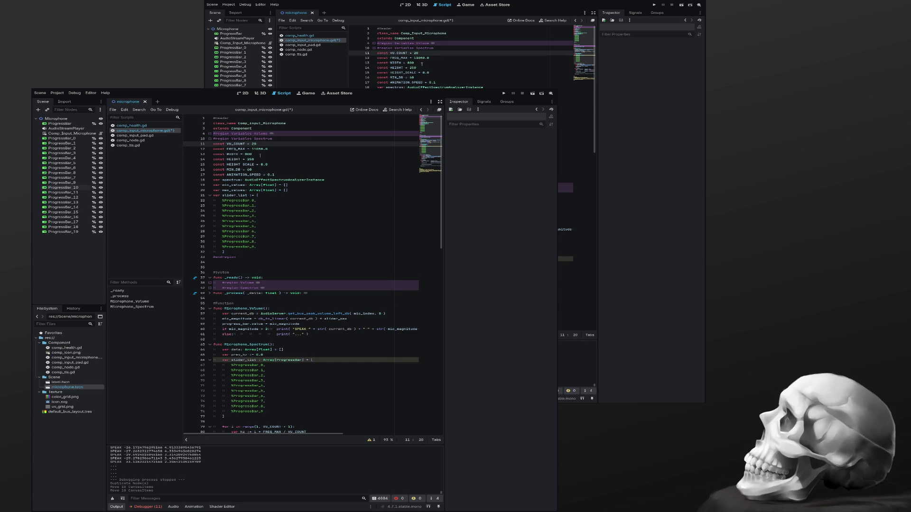
pyautogui.click(260, 155)
pyautogui.hotkey('ctrl', 's')
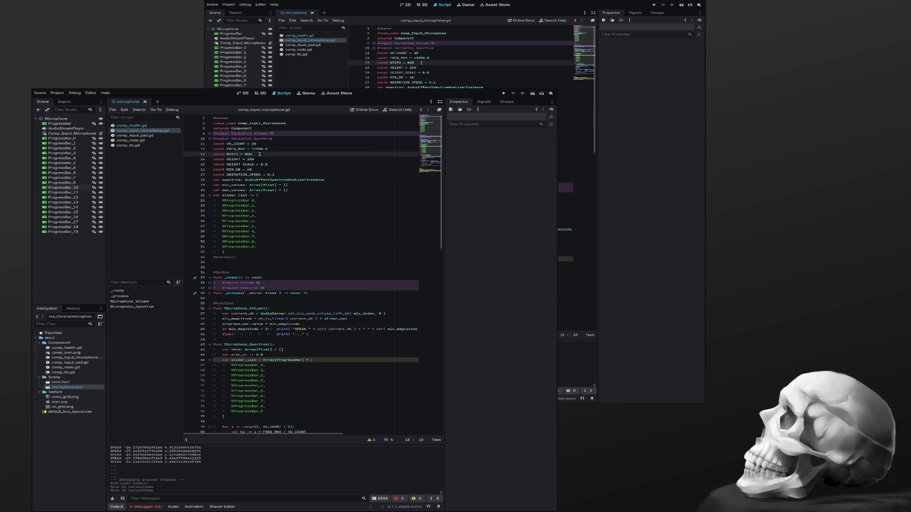
pyautogui.scroll(-15, 260, 155)
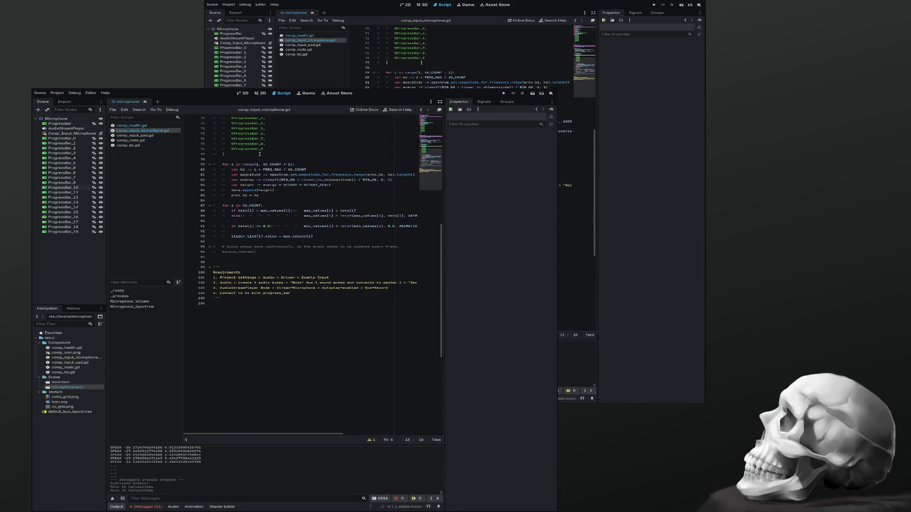
pyautogui.press('F6')
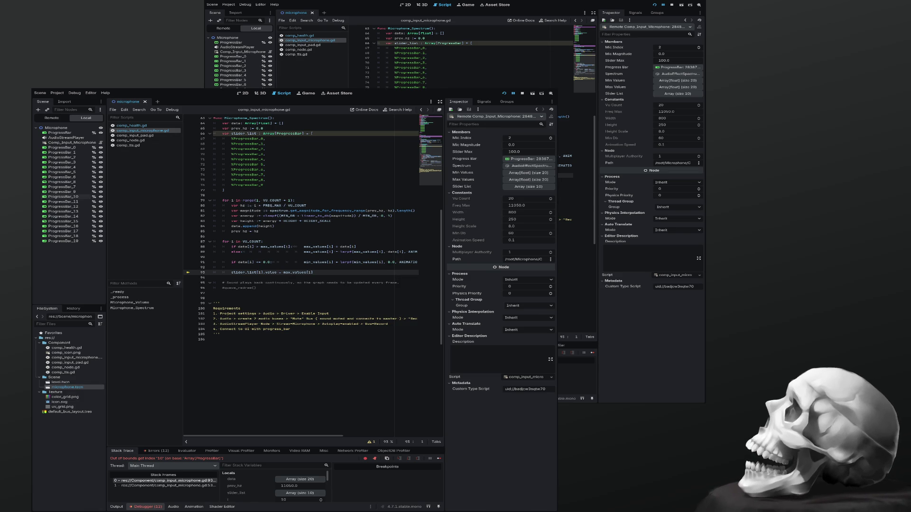
# Step: Stop the game and paste a second copy of the ten %ProgressBar entries into slider_list
pyautogui.press('F8')
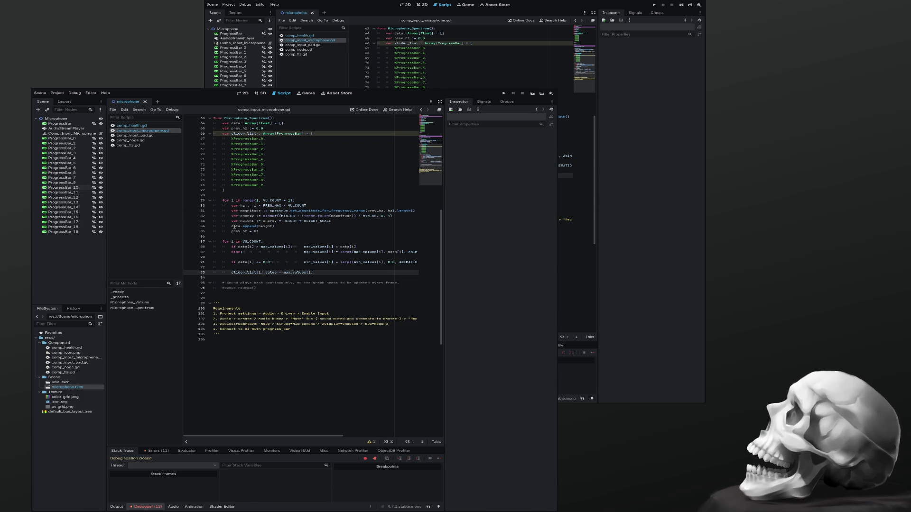
pyautogui.scroll(10, 233, 228)
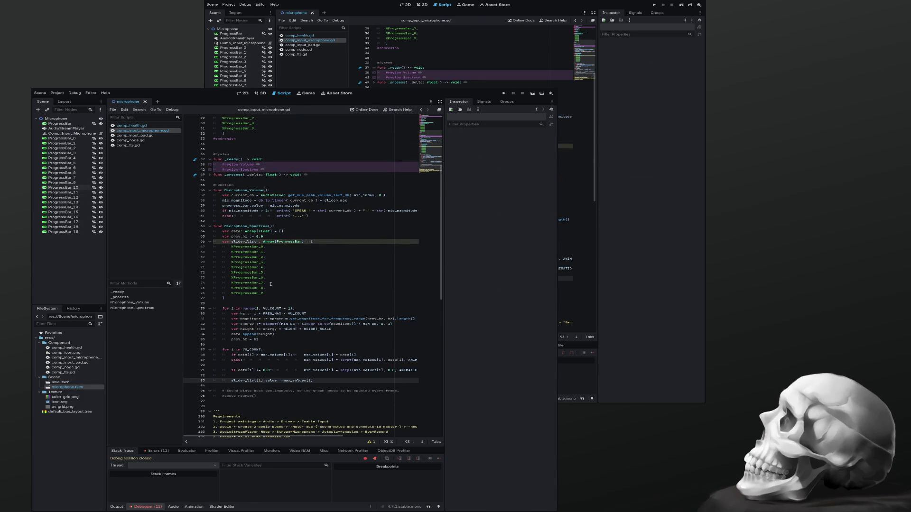
pyautogui.moveTo(274, 294)
pyautogui.mouseDown()
pyautogui.moveTo(251, 266)
pyautogui.moveTo(209, 249)
pyautogui.mouseUp()
pyautogui.hotkey('ctrl', 'c')
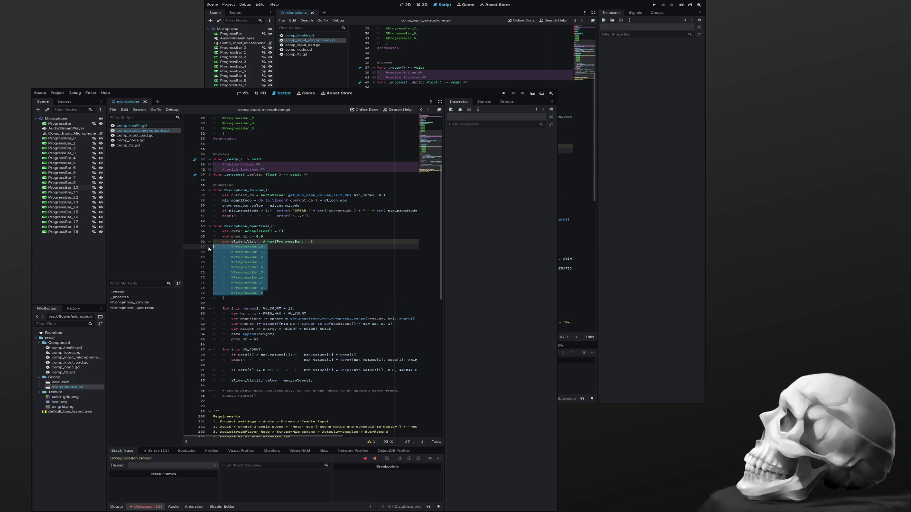
pyautogui.press('Right')
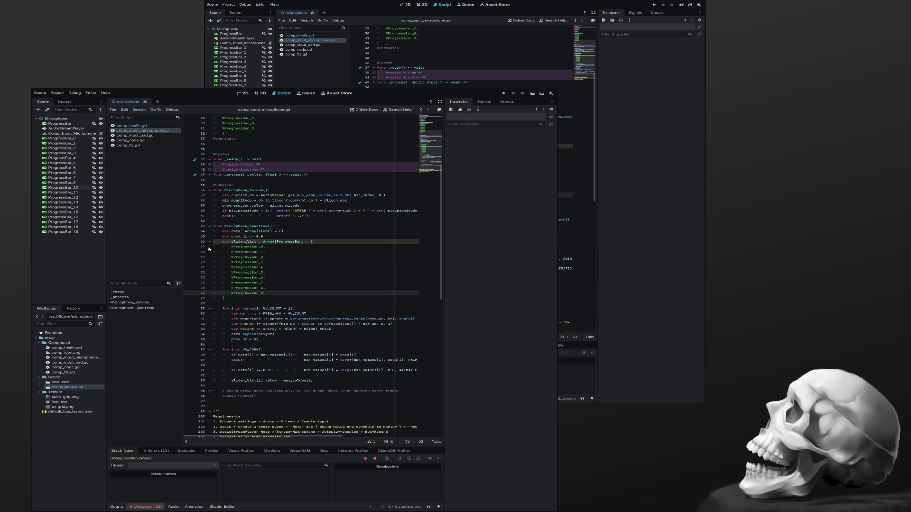
pyautogui.press('Return')
pyautogui.hotkey('ctrl', 'v')
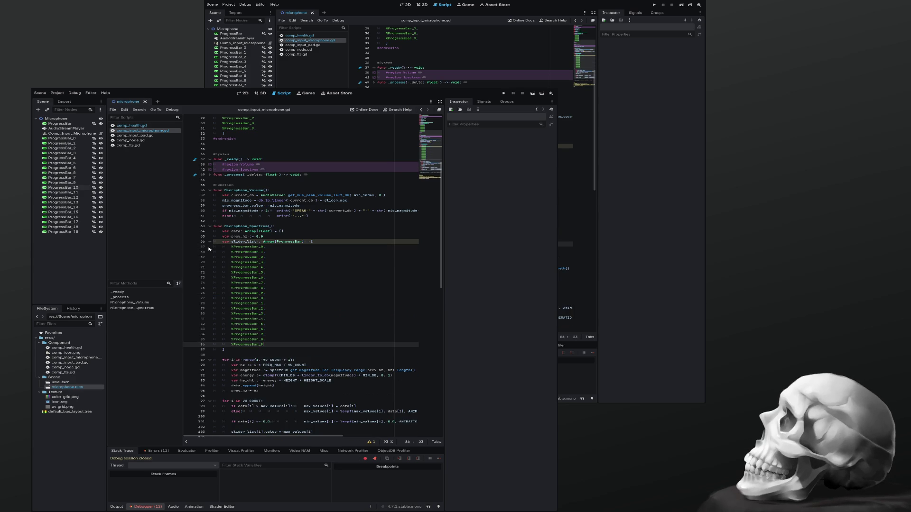
# Step: Renumber the pasted entries to %ProgressBar_10 through %ProgressBar_19
pyautogui.press('Up')
pyautogui.press('Up')
pyautogui.press('Up')
pyautogui.press('Left')
pyautogui.press('Down')
pyautogui.write('1')
pyautogui.press('Left')
pyautogui.press('Down')
pyautogui.write('1')
pyautogui.press('Left')
pyautogui.press('Down')
pyautogui.write('1')
pyautogui.press('Left')
pyautogui.press('Down')
pyautogui.press('1')
pyautogui.press('Left')
pyautogui.press('Down')
pyautogui.press('1')
pyautogui.press('Left')
pyautogui.press('Down')
pyautogui.press('1')
pyautogui.press('Left')
pyautogui.press('Down')
pyautogui.press('1')
pyautogui.press('Left')
pyautogui.press('Down')
pyautogui.press('1')
pyautogui.press('Left')
pyautogui.press('Down')
pyautogui.press('1')
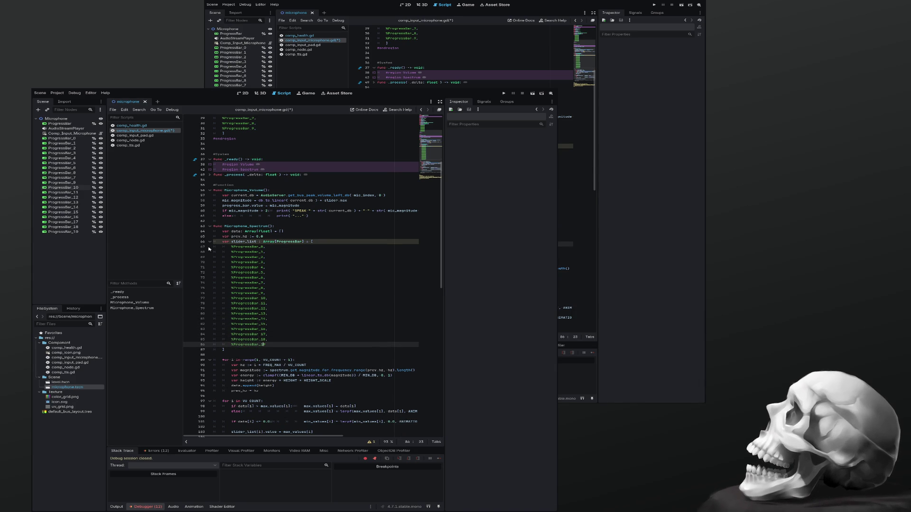
# Step: Save the scene and script, then run the project to test the spectrum
pyautogui.hotkey('ctrl', 's')
pyautogui.press('Right')
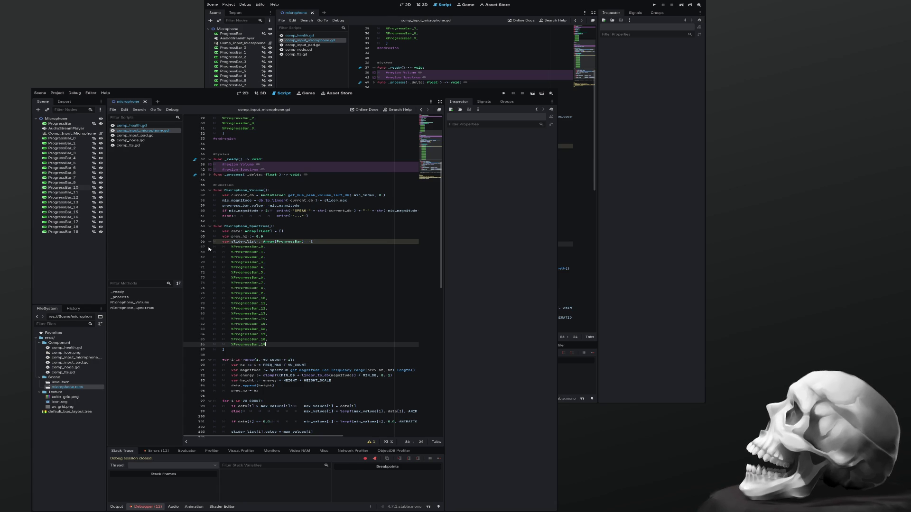
pyautogui.hotkey('ctrl', 's')
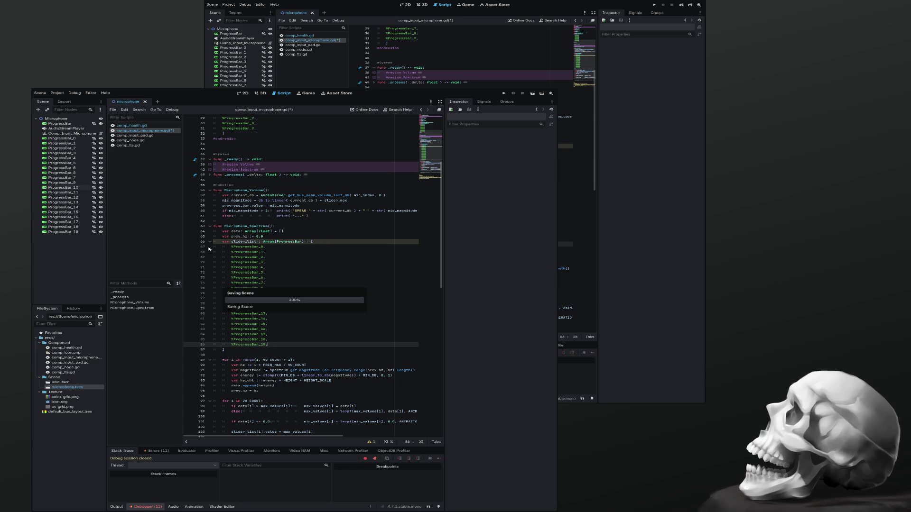
pyautogui.press('F5')
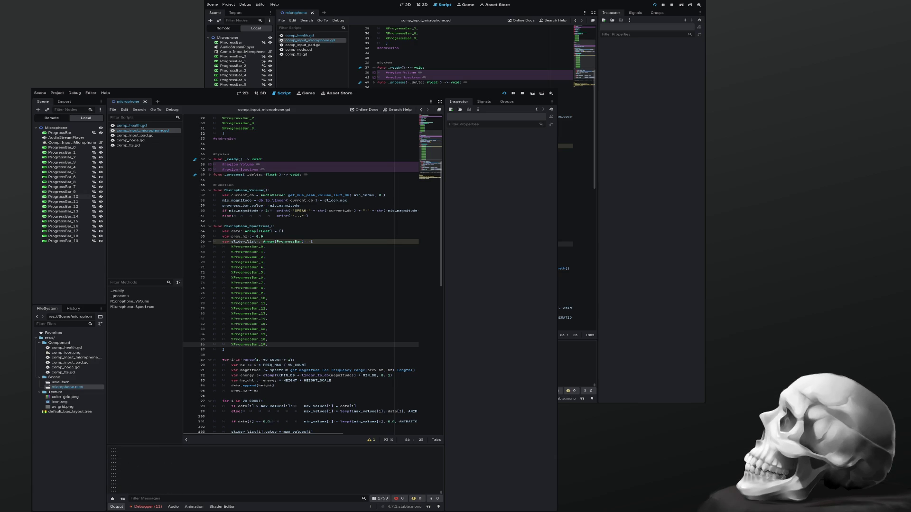
# Step: Scroll the microphone spectrum script back to the top while the project runs
pyautogui.scroll(9, 302, 273)
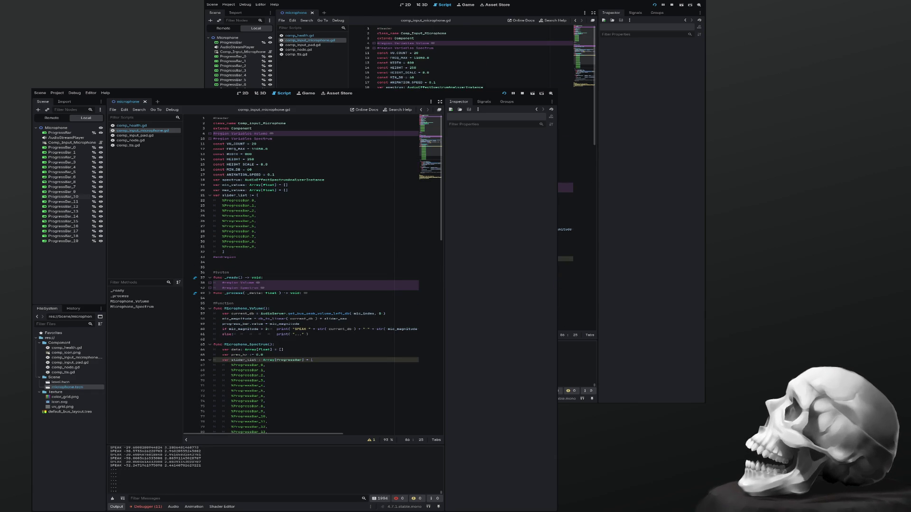
pyautogui.doubleClick(235, 149)
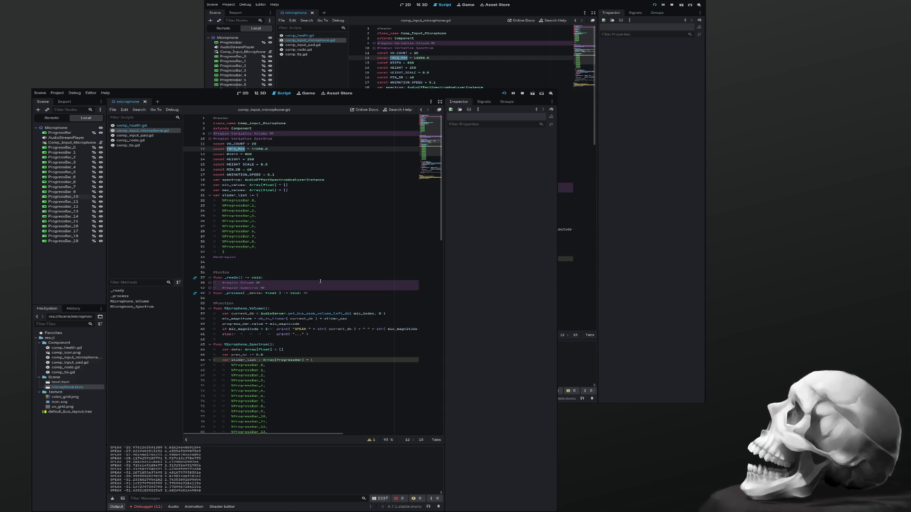
pyautogui.scroll(-10, 321, 283)
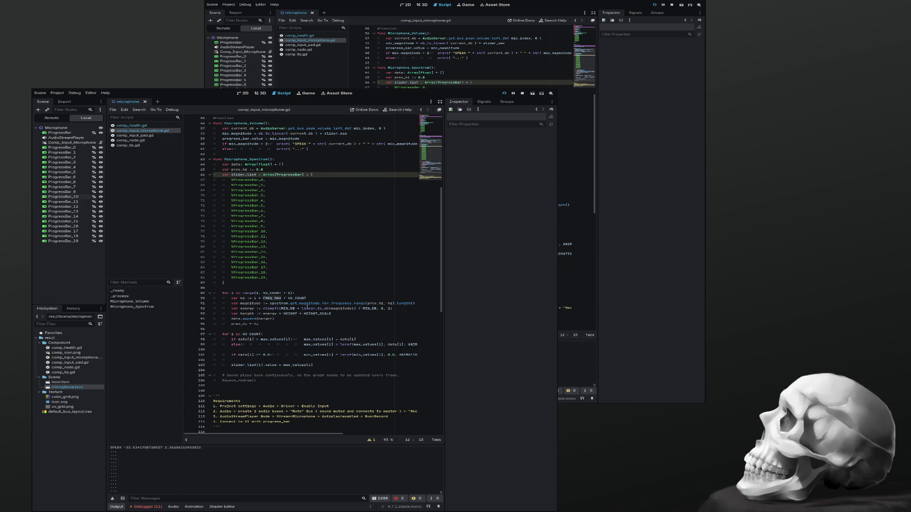
pyautogui.doubleClick(370, 303)
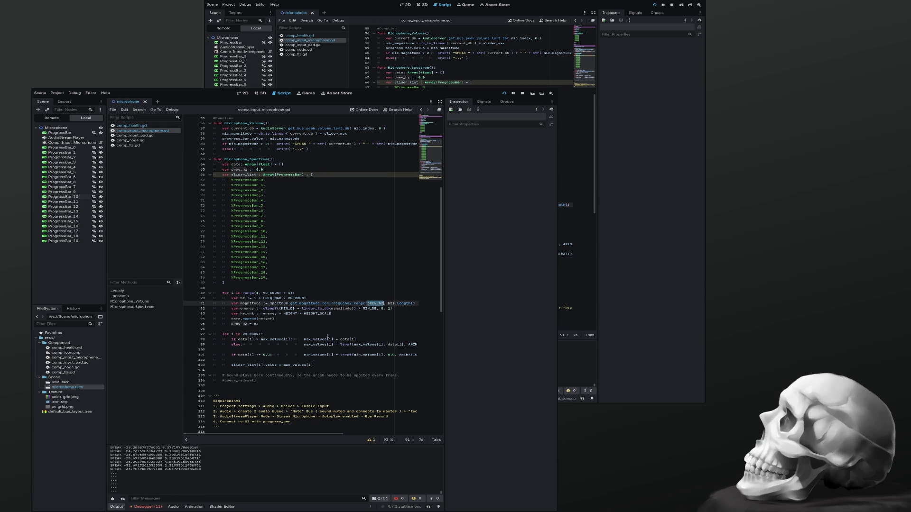
pyautogui.doubleClick(338, 304)
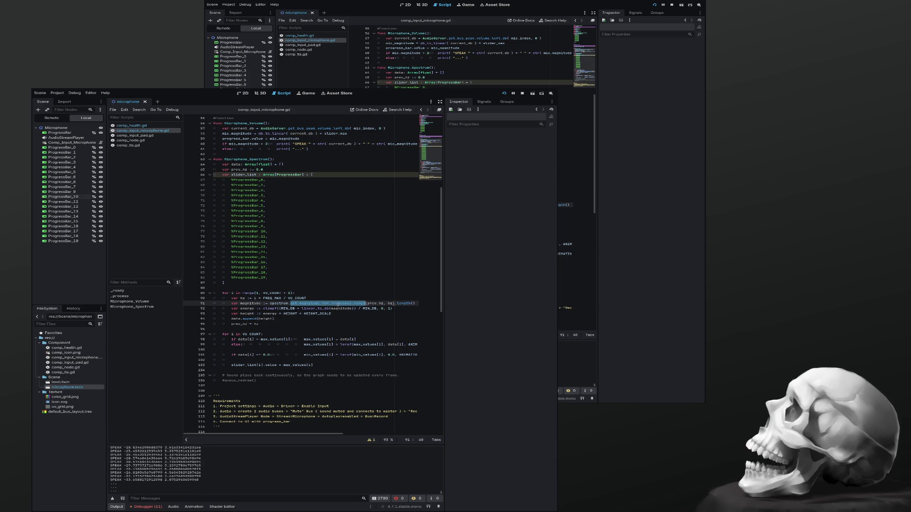
pyautogui.press('Right')
pyautogui.press('Right')
pyautogui.press('Right')
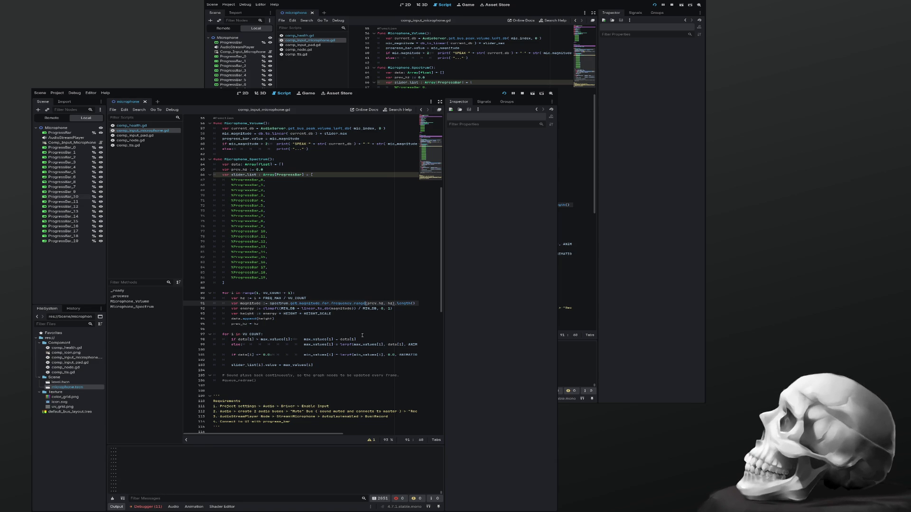
# Step: Add spaces inside the parentheses of the magnitude and energy lines 91–92
pyautogui.press('Right')
pyautogui.press('Right')
pyautogui.press('Right')
pyautogui.hotkey('ctrl', 'space')
pyautogui.press('Right')
pyautogui.press('Right')
pyautogui.press('Right')
pyautogui.write(')')
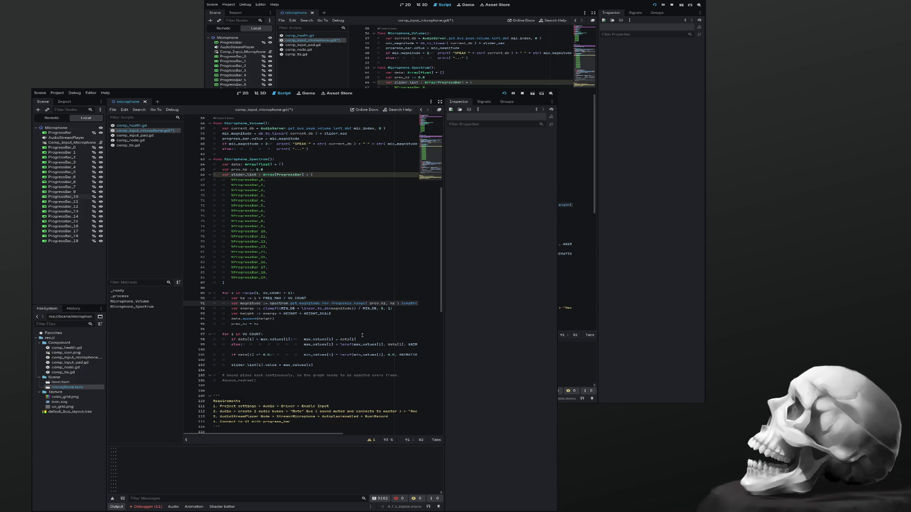
pyautogui.press('Down')
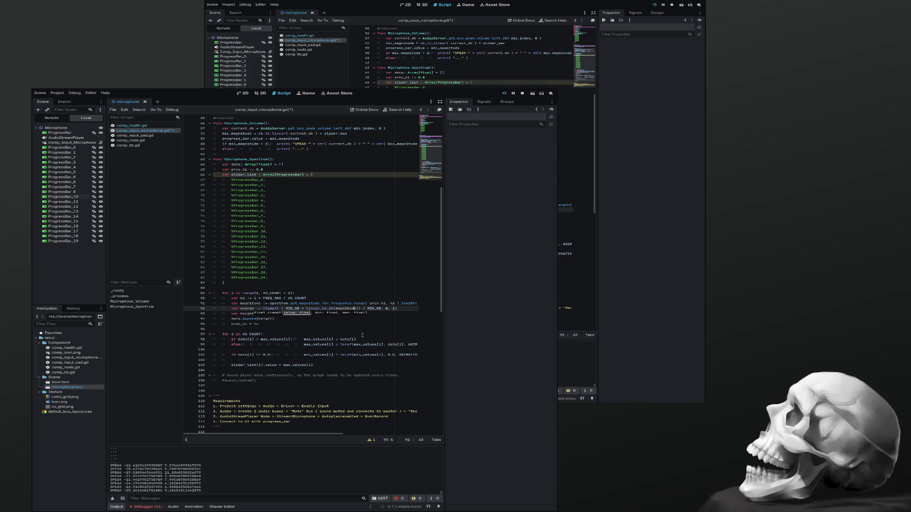
pyautogui.press('Right')
pyautogui.press('Right')
pyautogui.press('Right')
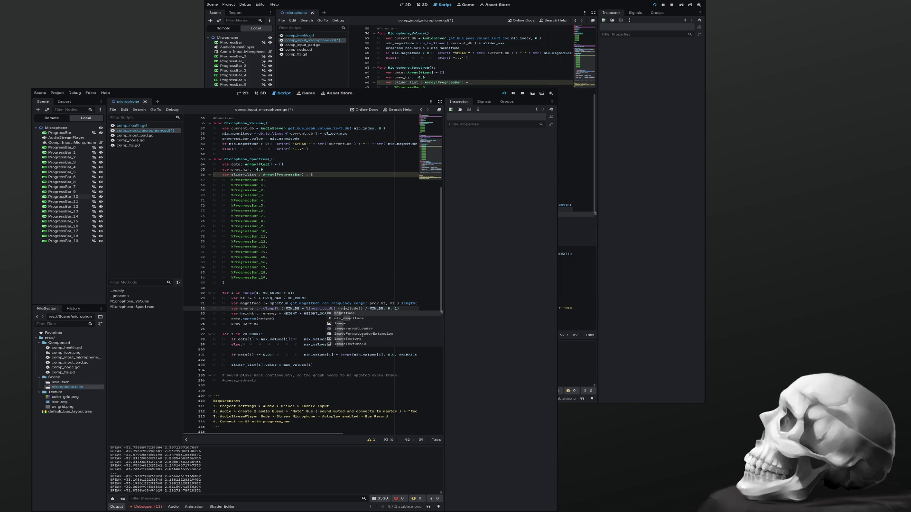
pyautogui.press('Right')
pyautogui.press('Right')
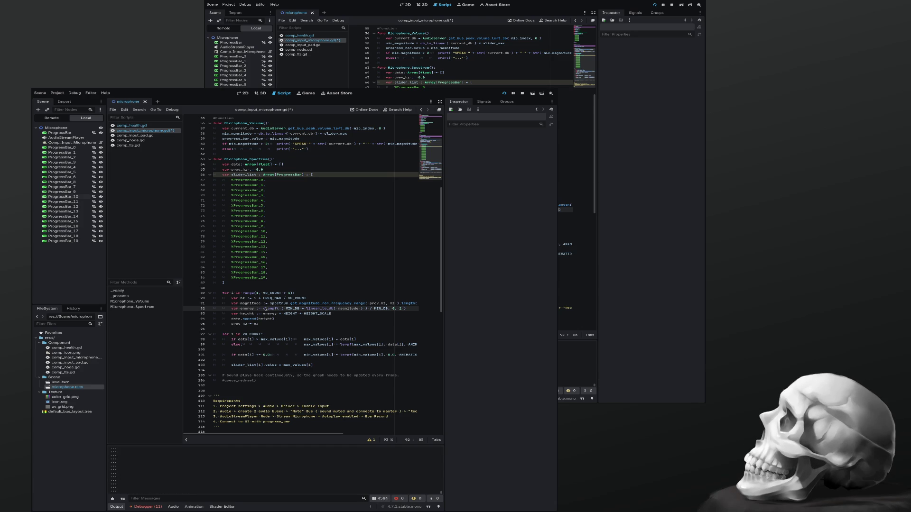
# Step: Save the spectrum script and open comp_health.gd from the Scripts list
pyautogui.click(323, 297)
pyautogui.hotkey('ctrl', 's')
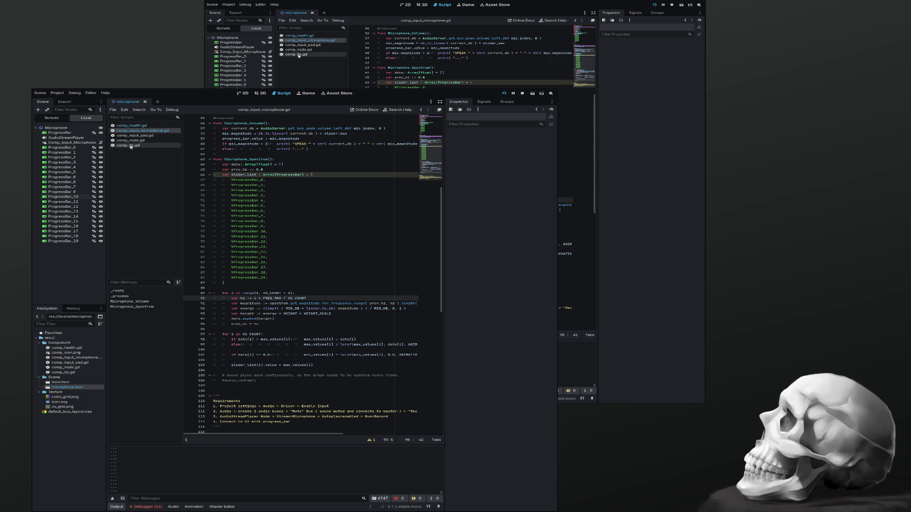
pyautogui.click(129, 127)
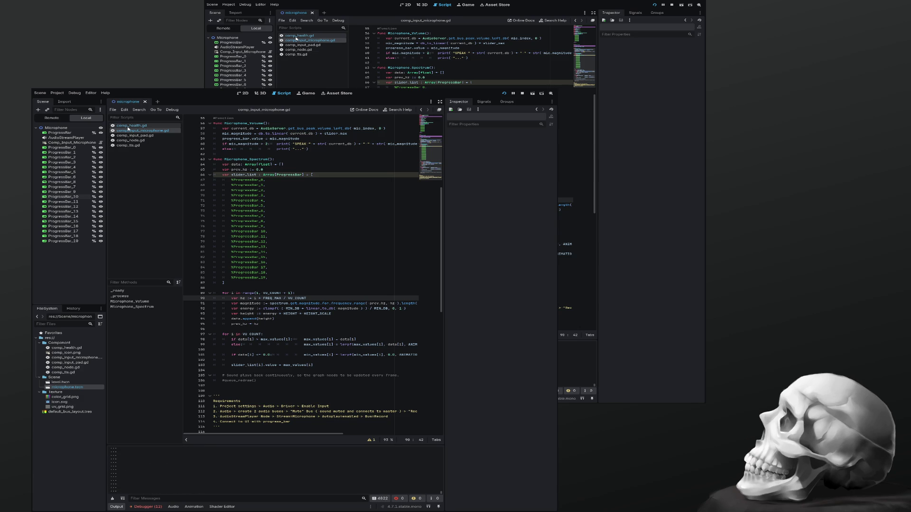
pyautogui.scroll(10, 284, 268)
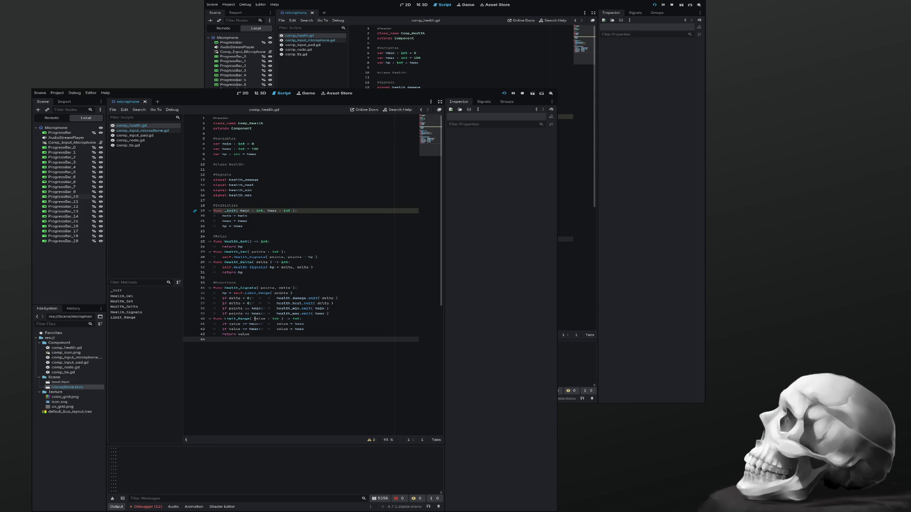
# Step: Find the Limit_Range call on line 35, then duplicate it and comment out the original
pyautogui.doubleClick(237, 319)
pyautogui.hotkey('ctrl', 'f')
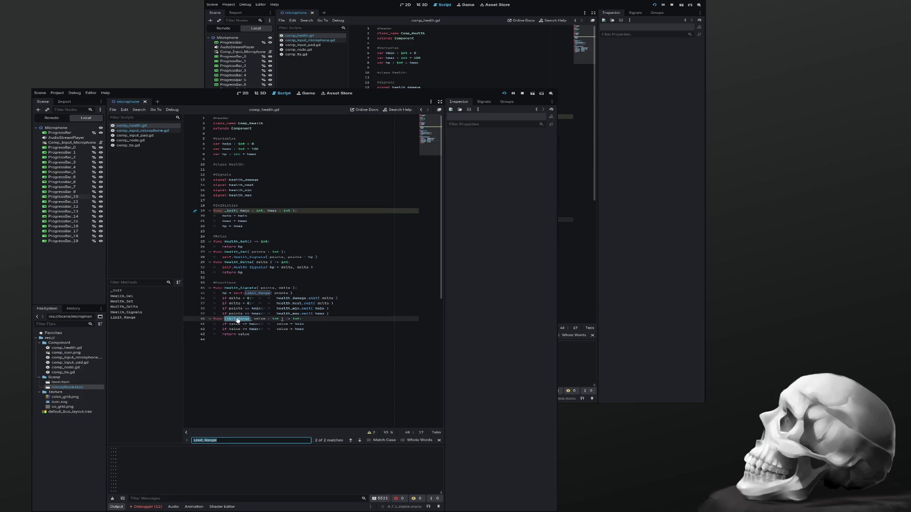
pyautogui.click(302, 293)
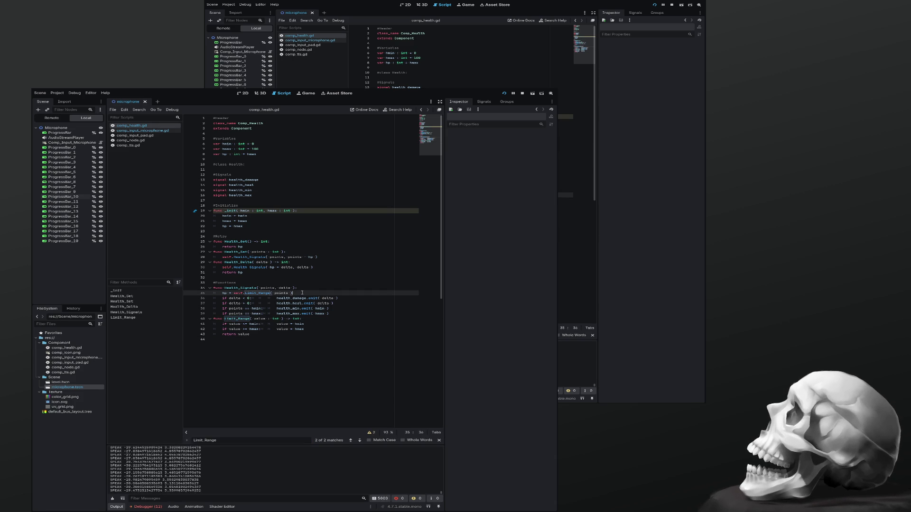
pyautogui.hotkey('shift', 'Home')
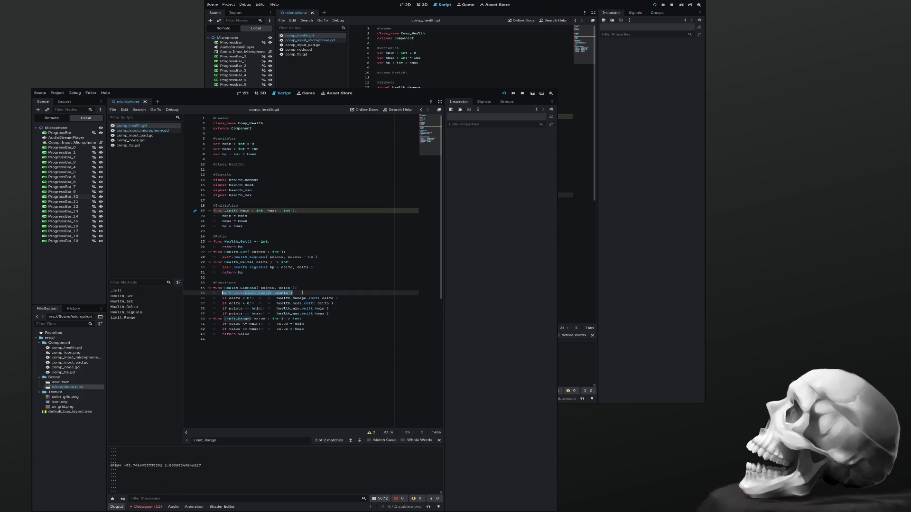
pyautogui.hotkey('ctrl', 'shift', 'd')
pyautogui.hotkey('ctrl', 'k')
# Step: Rewrite the copied line to clamp hp with clampi( points, hmin, hmax )
pyautogui.press('Down')
pyautogui.press('Down')
pyautogui.press('Down')
pyautogui.press('Up')
pyautogui.press('Up')
pyautogui.press('Up')
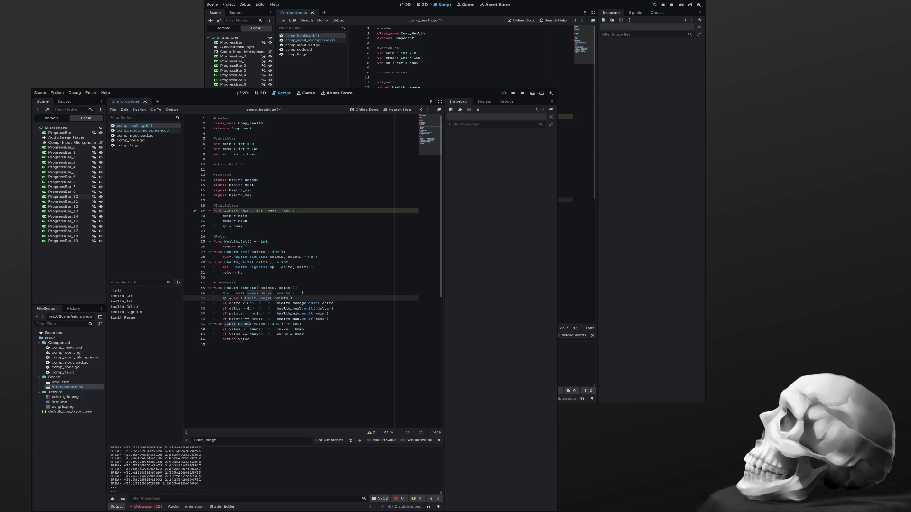
pyautogui.press('Delete')
pyautogui.press('Delete')
pyautogui.press('Delete')
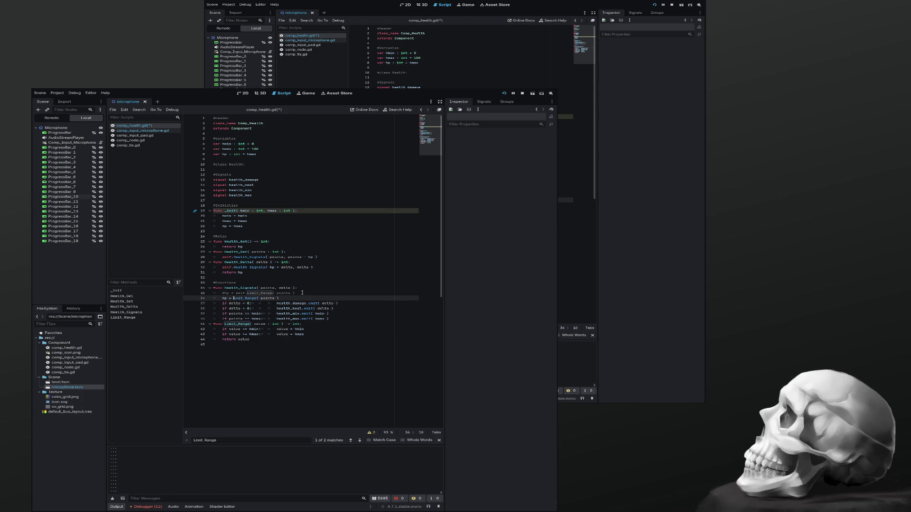
pyautogui.press('Delete')
pyautogui.press('Delete')
pyautogui.press('Delete')
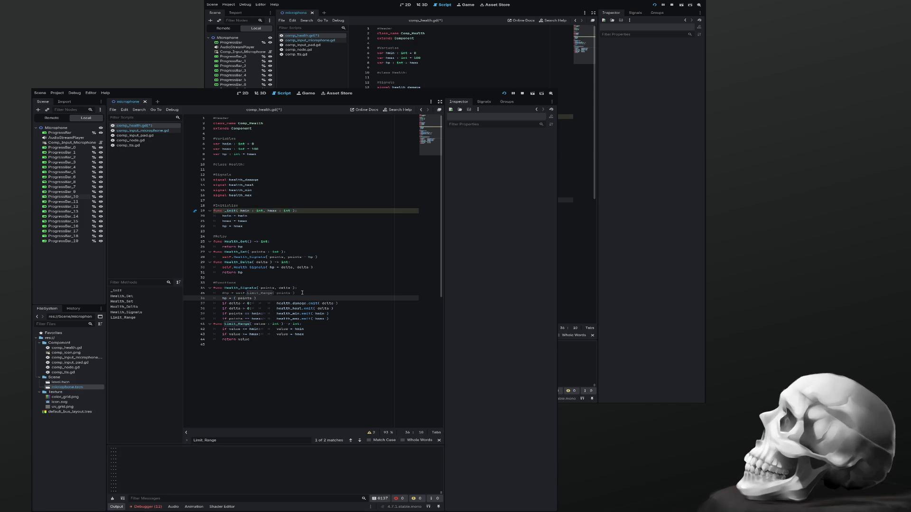
pyautogui.write('clamp')
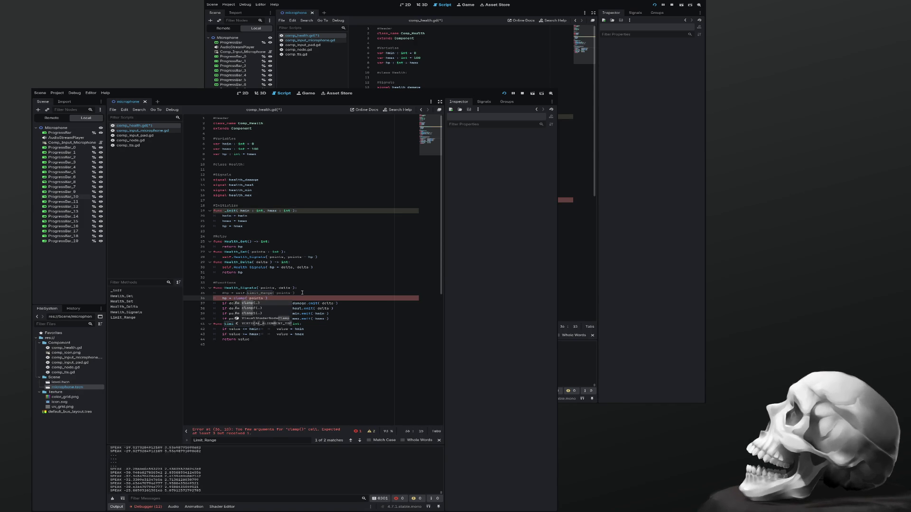
pyautogui.write('i')
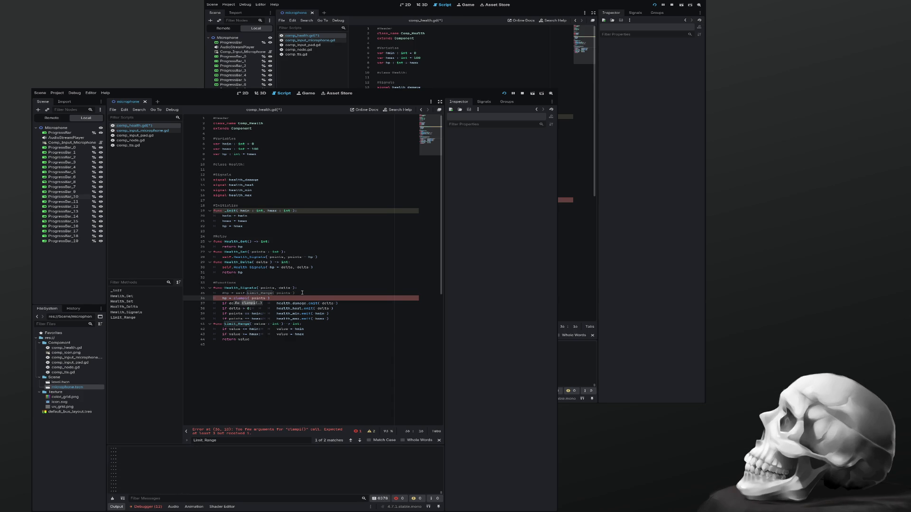
pyautogui.press('End')
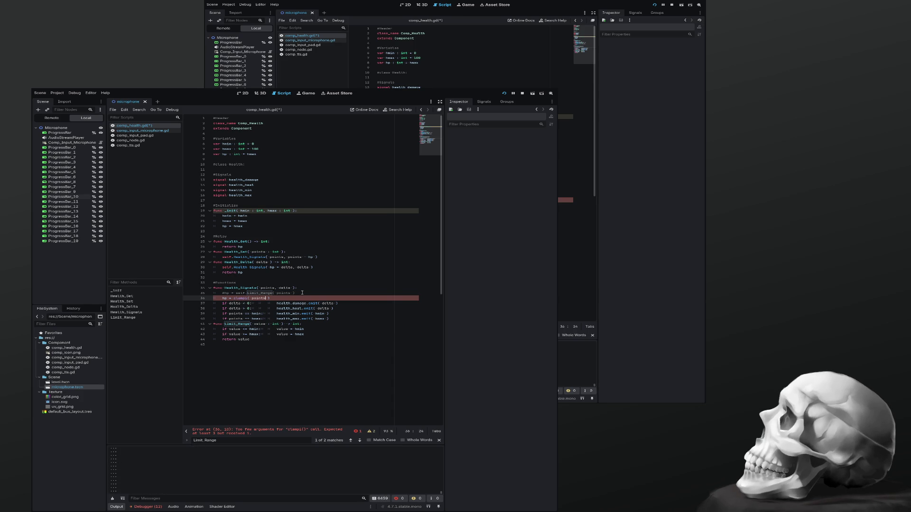
pyautogui.write(', ')
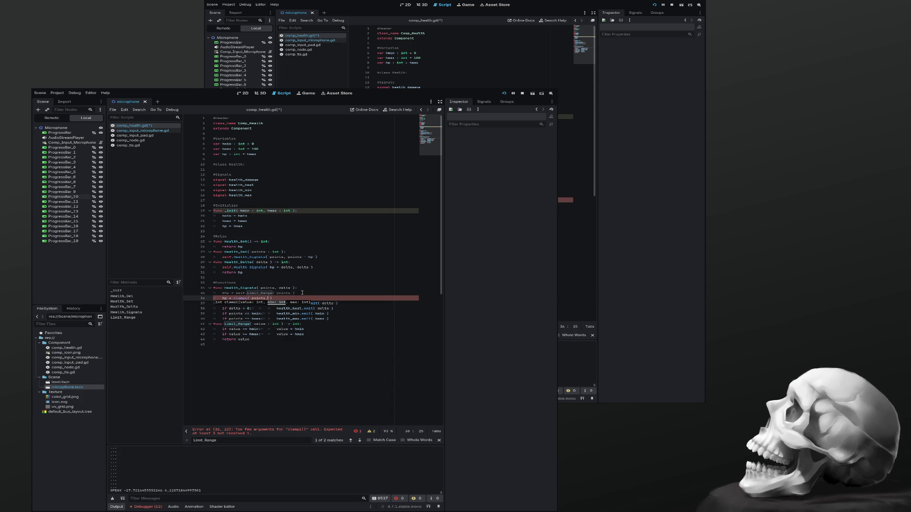
pyautogui.write('hmin ')
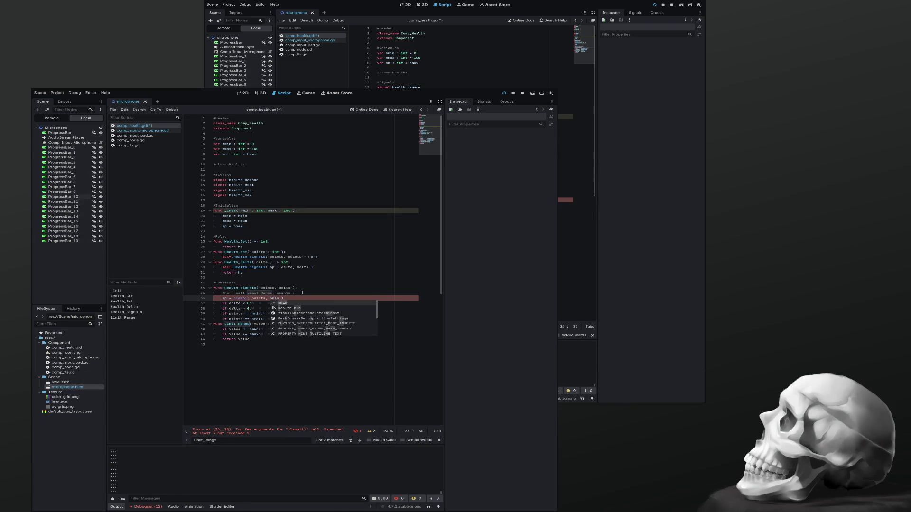
pyautogui.write(', hmax')
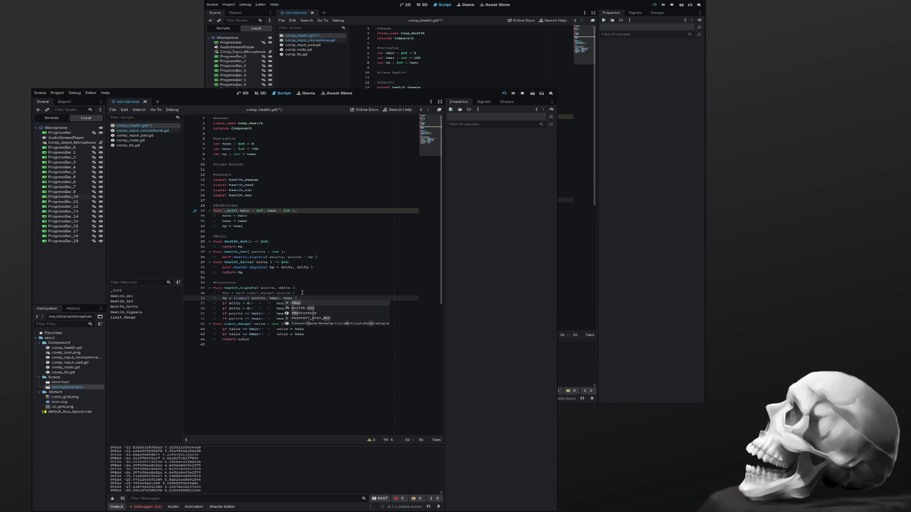
pyautogui.press('Escape')
# Step: Comment out the Limit_Range function body and save comp_health.gd
pyautogui.press('Down')
pyautogui.press('Down')
pyautogui.press('Down')
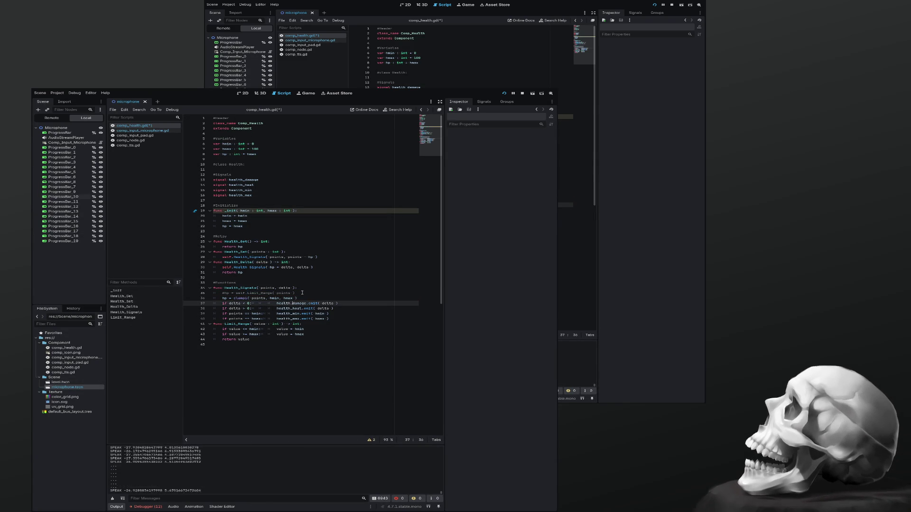
pyautogui.hotkey('shift', 'Down')
pyautogui.hotkey('shift', 'Down')
pyautogui.hotkey('shift', 'Down')
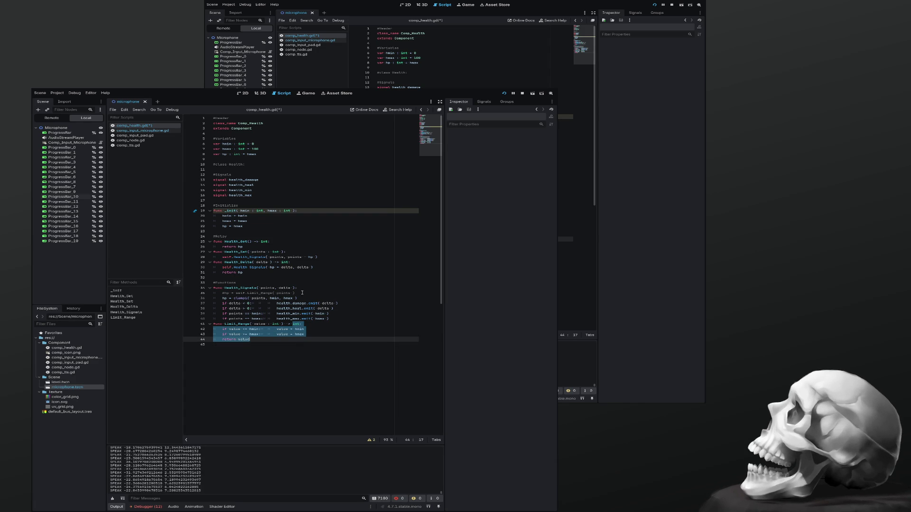
pyautogui.hotkey('ctrl', 'k')
pyautogui.press('Up')
pyautogui.press('Up')
pyautogui.press('Up')
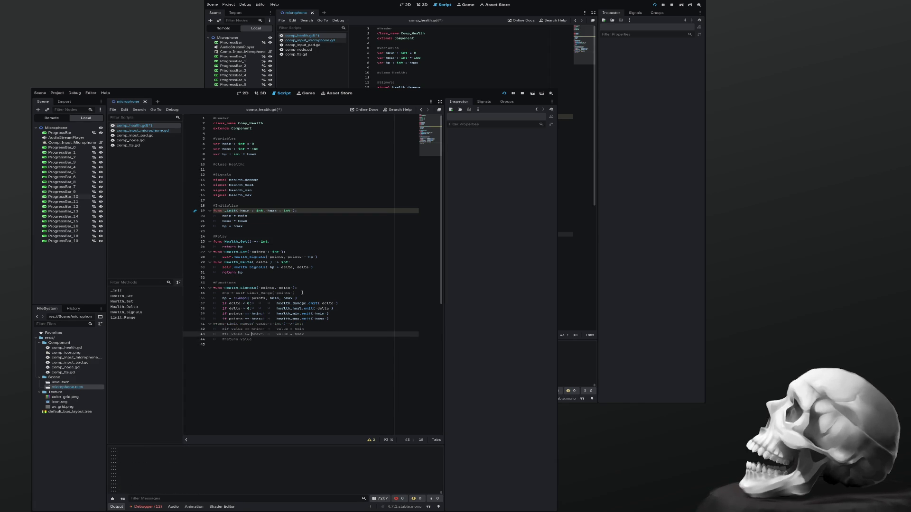
pyautogui.press('Up')
pyautogui.press('Up')
pyautogui.press('Up')
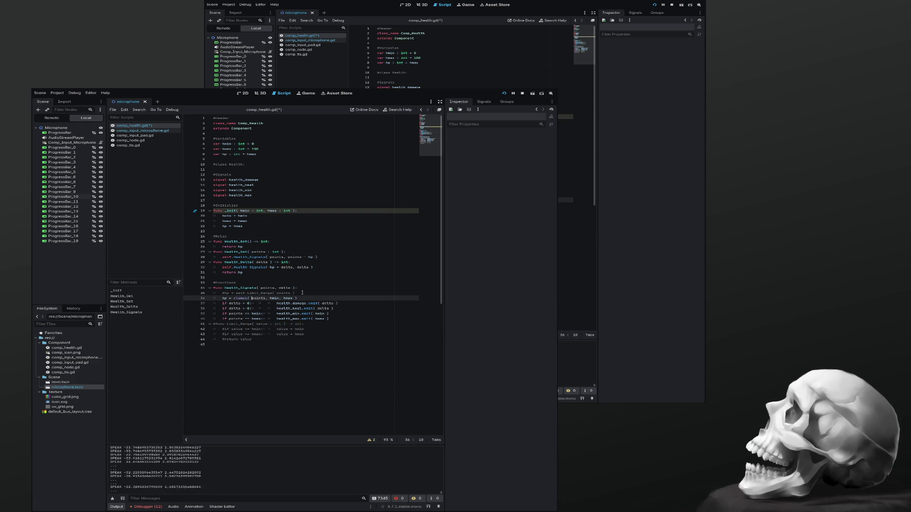
pyautogui.hotkey('ctrl', 's')
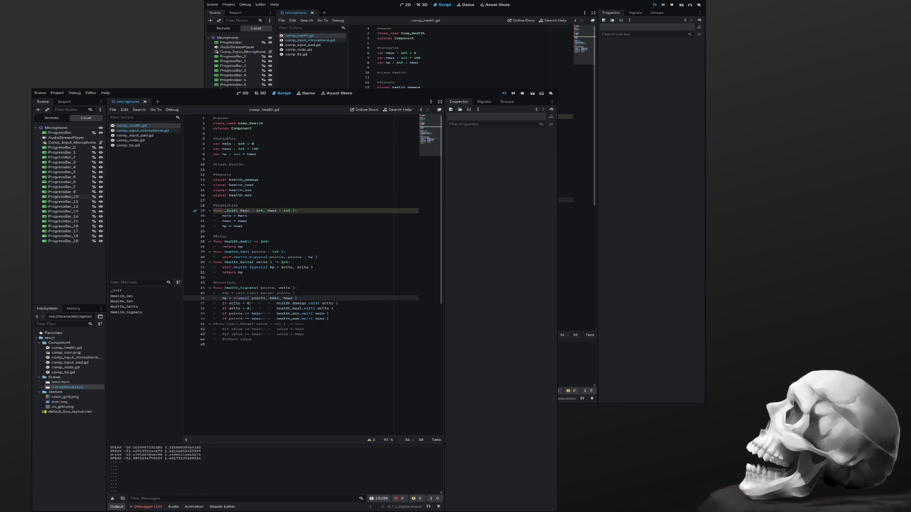
# Step: Remove the commented Limit_Range call and function, save, and open comp_input_microphone.gd
pyautogui.click(308, 294)
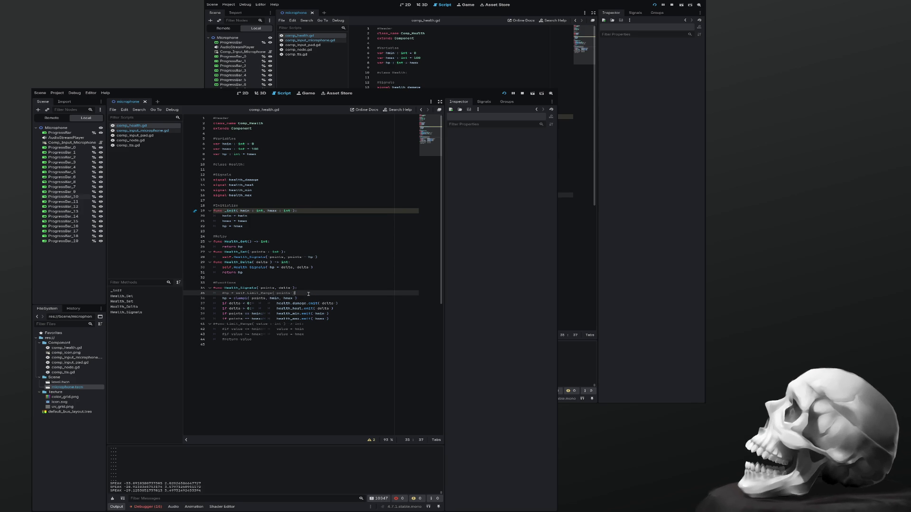
pyautogui.hotkey('shift', 'Home')
pyautogui.hotkey('shift', 'Home')
pyautogui.press('Delete')
pyautogui.press('Delete')
pyautogui.press('Down')
pyautogui.press('Down')
pyautogui.press('Down')
pyautogui.press('Down')
pyautogui.hotkey('shift', 'Down')
pyautogui.hotkey('shift', 'Down')
pyautogui.hotkey('shift', 'Down')
pyautogui.press('Delete')
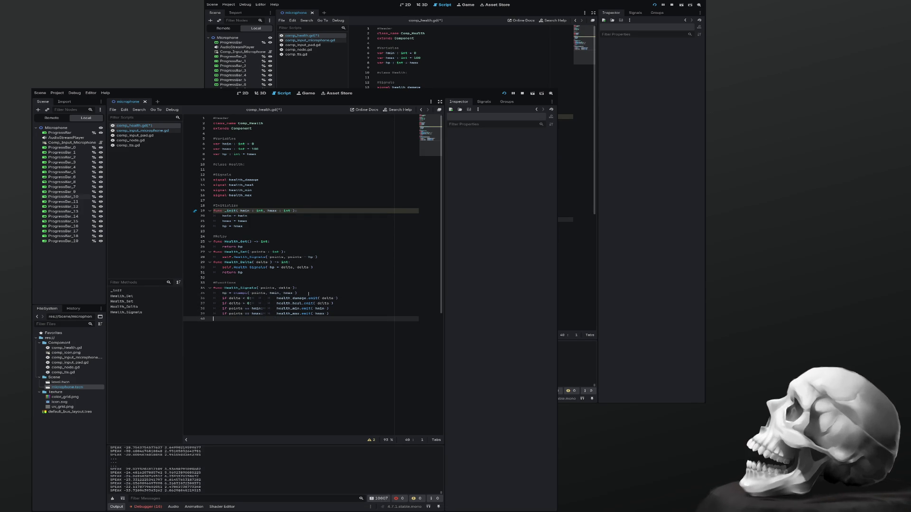
pyautogui.hotkey('ctrl', 's')
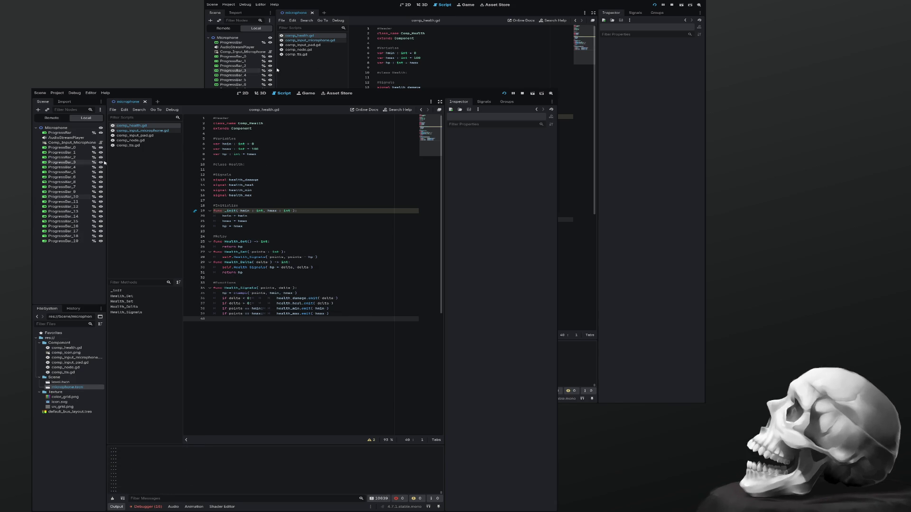
pyautogui.click(132, 132)
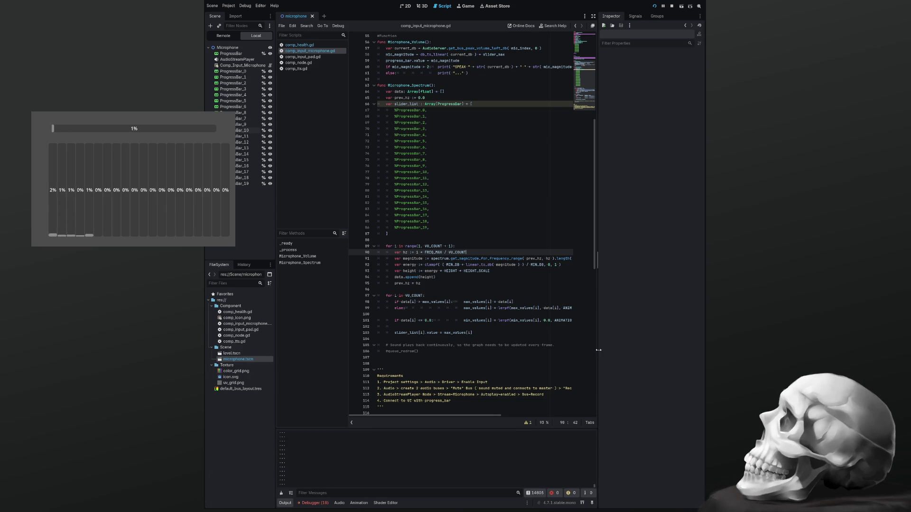
# Step: Widen the comp_input_microphone.gd code area, highlight ANIMATION_SPEED, and return to the top constants
pyautogui.moveTo(598, 350); pyautogui.dragTo(621, 351)
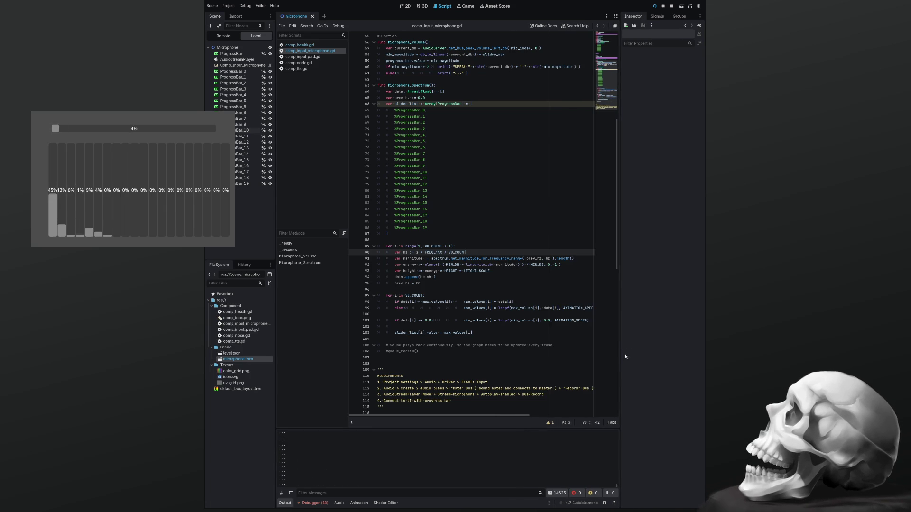
pyautogui.moveTo(621, 354)
pyautogui.mouseDown()
pyautogui.moveTo(666, 347)
pyautogui.moveTo(646, 346)
pyautogui.mouseUp()
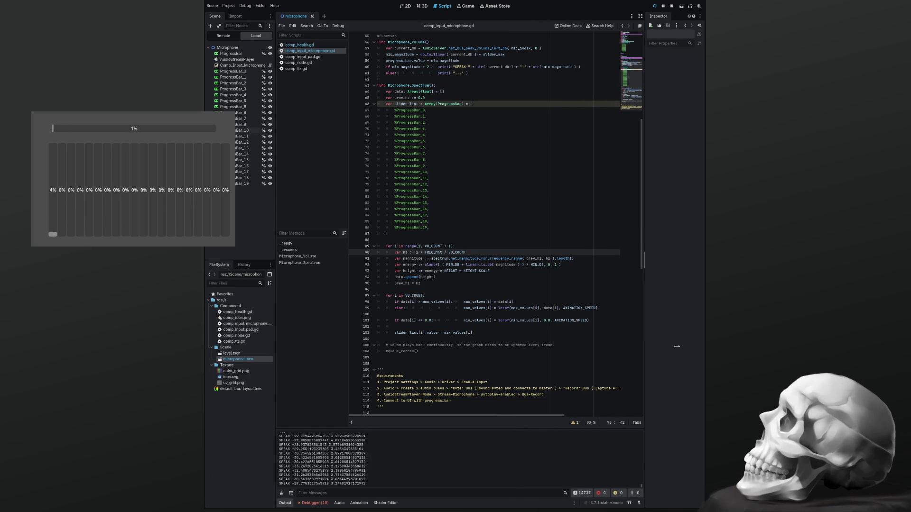
pyautogui.click(565, 320)
pyautogui.scroll(10, 567, 321)
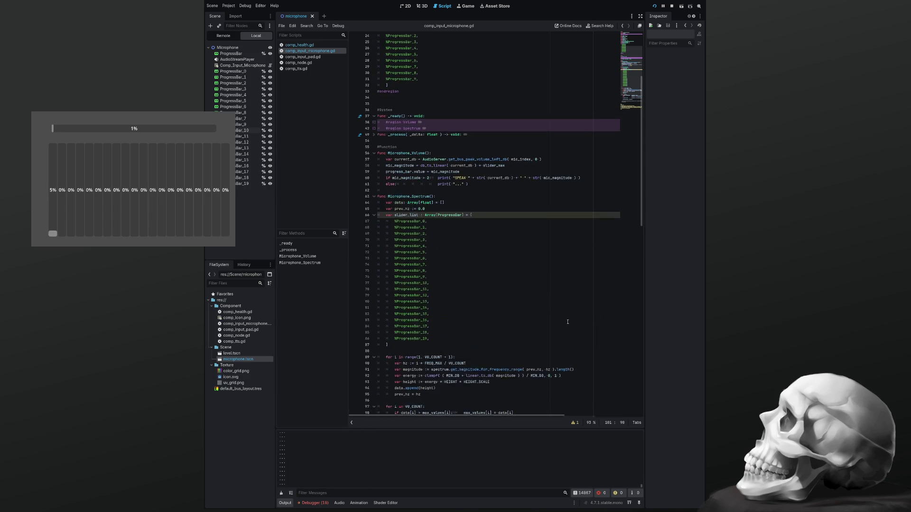
pyautogui.scroll(1, 567, 323)
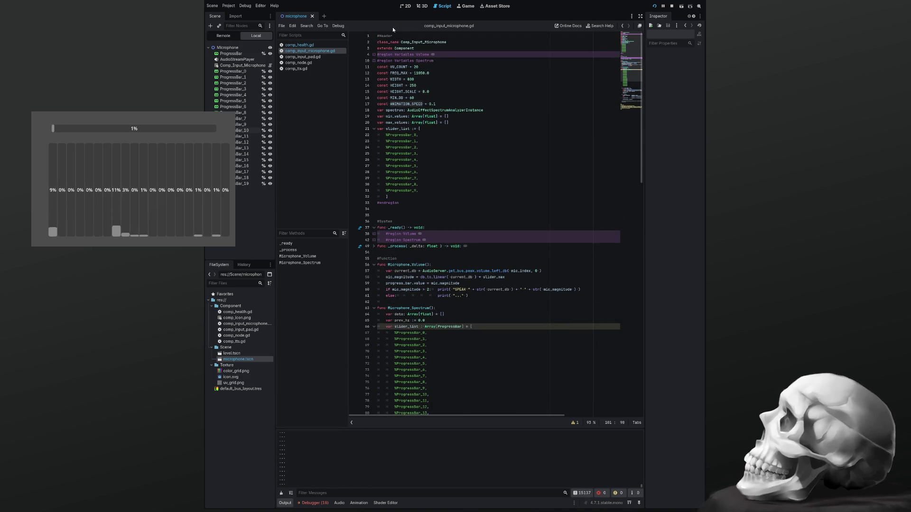
# Step: Switch to the 2D view and box-select all twenty ProgressBars
pyautogui.click(407, 6)
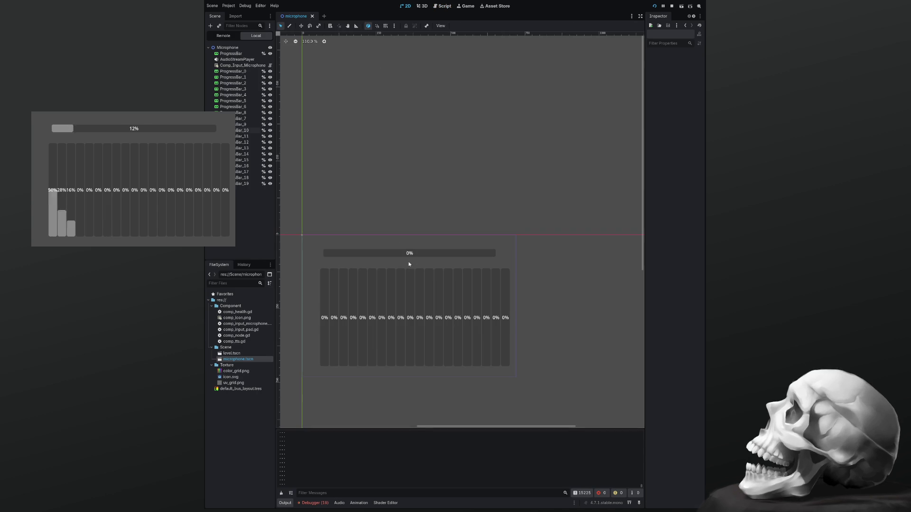
pyautogui.moveTo(531, 386)
pyautogui.mouseDown()
pyautogui.moveTo(319, 279)
pyautogui.moveTo(314, 263)
pyautogui.mouseUp()
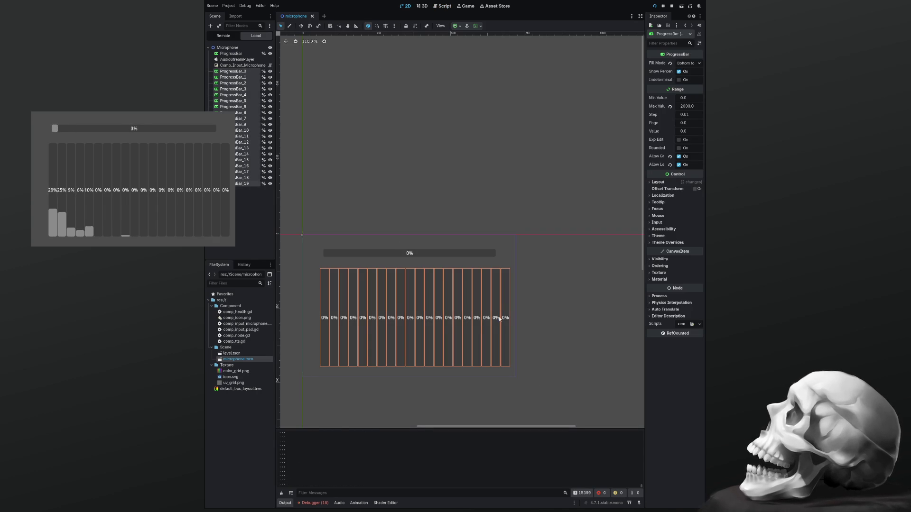
pyautogui.scroll(-3, 505, 318)
pyautogui.scroll(6, 505, 319)
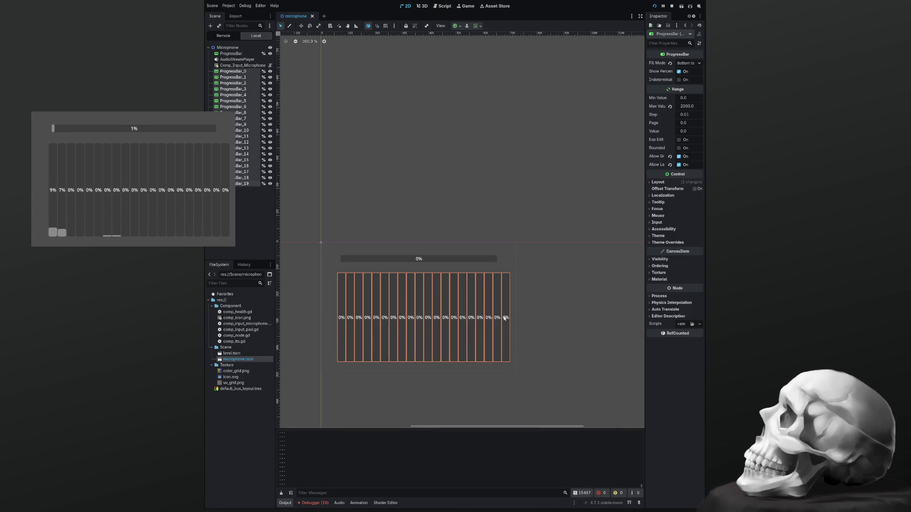
pyautogui.click(512, 320)
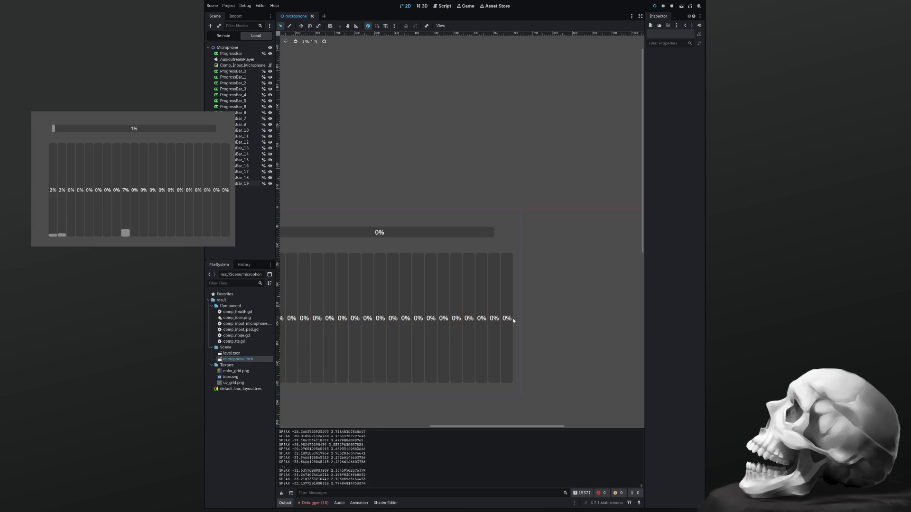
pyautogui.scroll(-3, 530, 324)
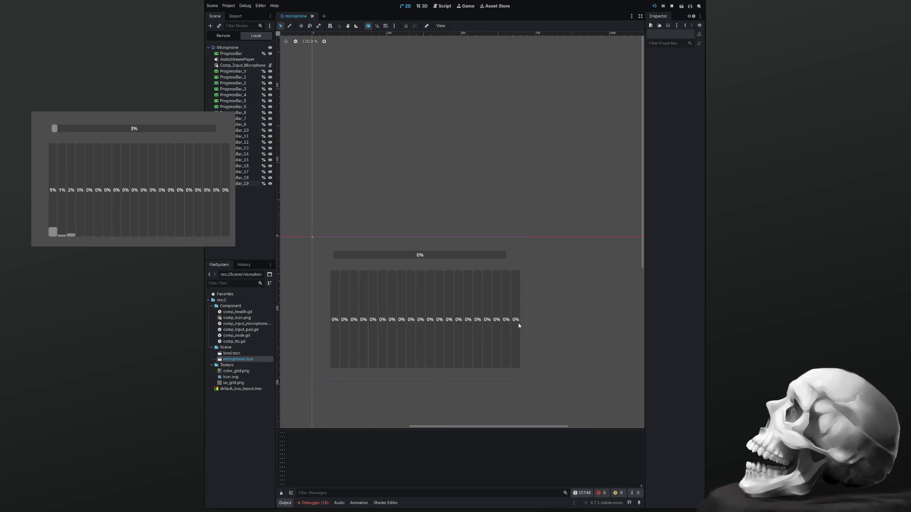
pyautogui.click(519, 326)
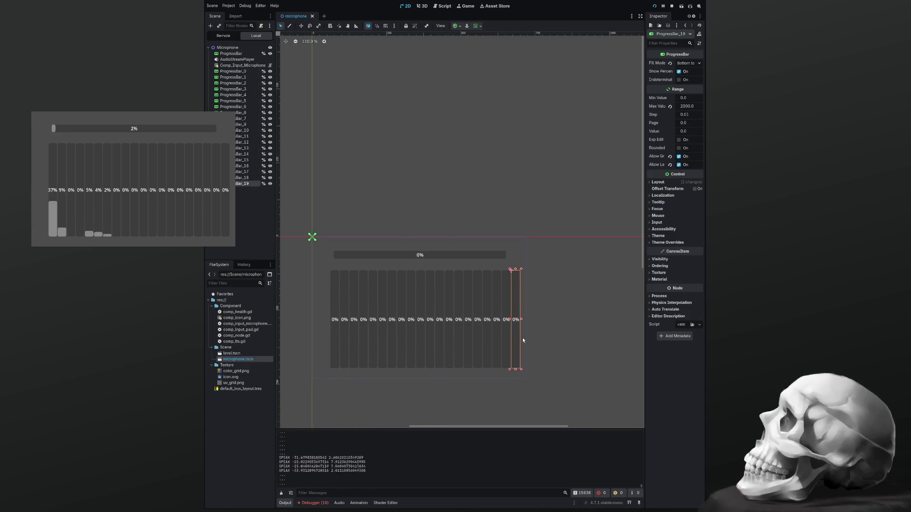
pyautogui.moveTo(528, 373)
pyautogui.mouseDown()
pyautogui.moveTo(357, 267)
pyautogui.moveTo(320, 264)
pyautogui.mouseUp()
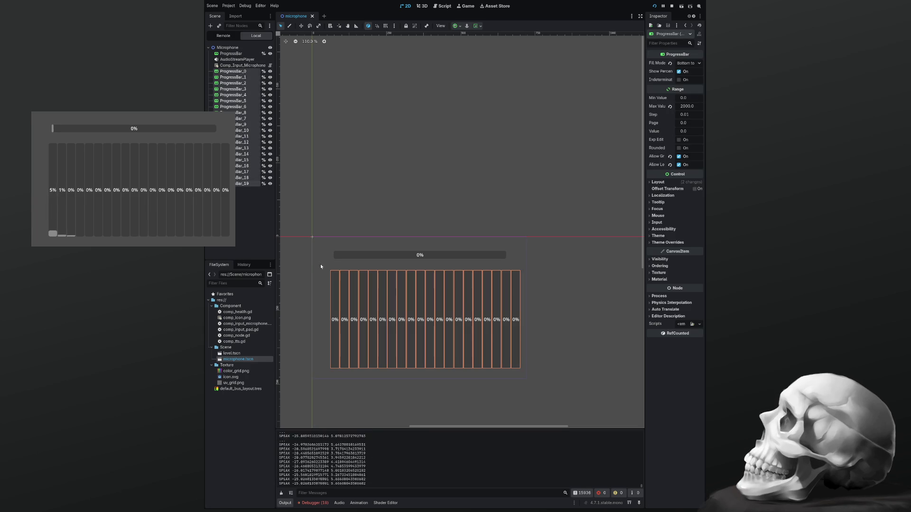
# Step: Scale the selected bars horizontally to about 0.28 into thin vertical strips
pyautogui.click(315, 27)
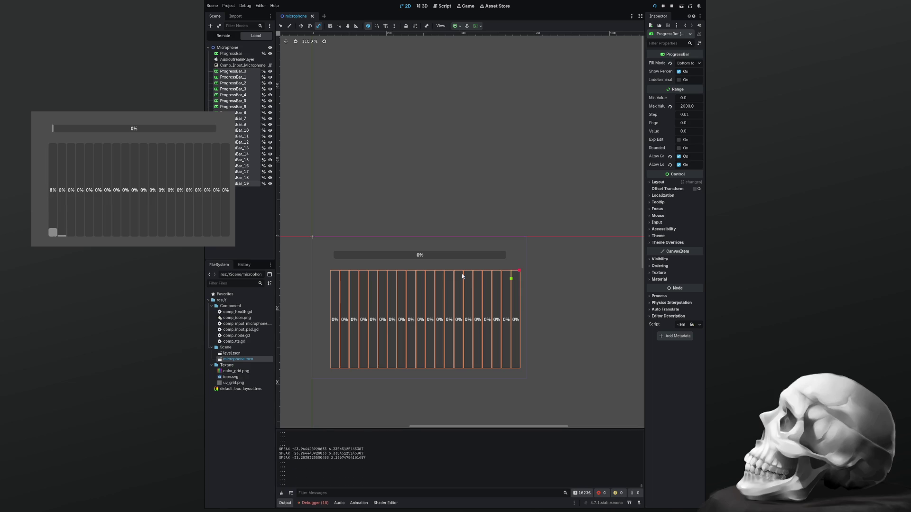
pyautogui.moveTo(520, 273); pyautogui.dragTo(515, 272)
pyautogui.moveTo(350, 296); pyautogui.dragTo(467, 290)
pyautogui.scroll(5, 469, 292)
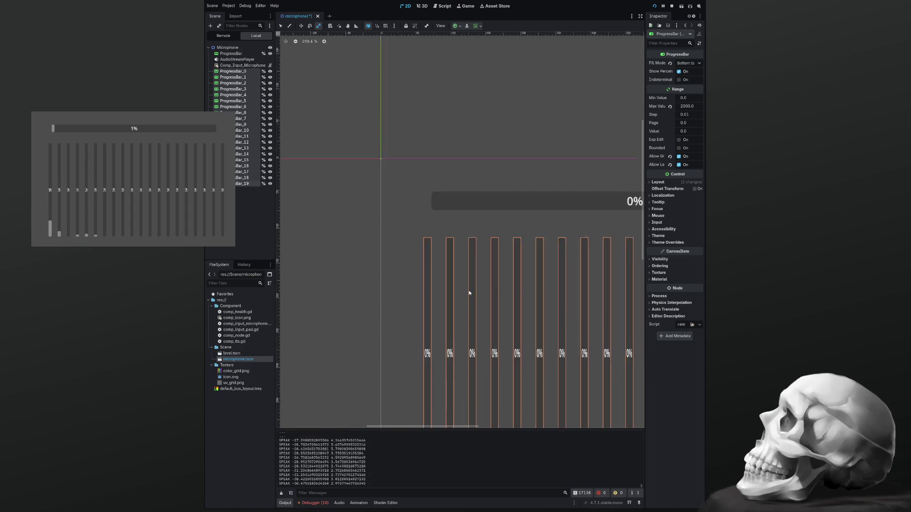
pyautogui.scroll(4, 469, 293)
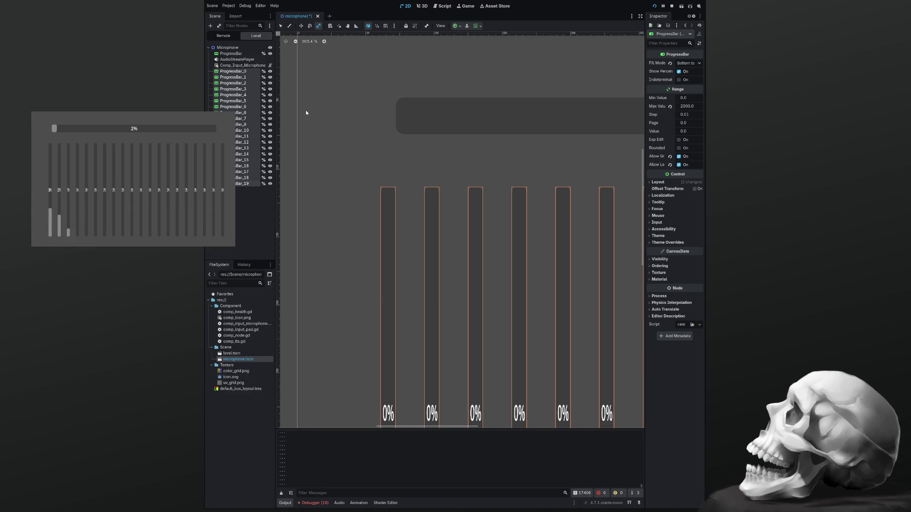
pyautogui.click(280, 27)
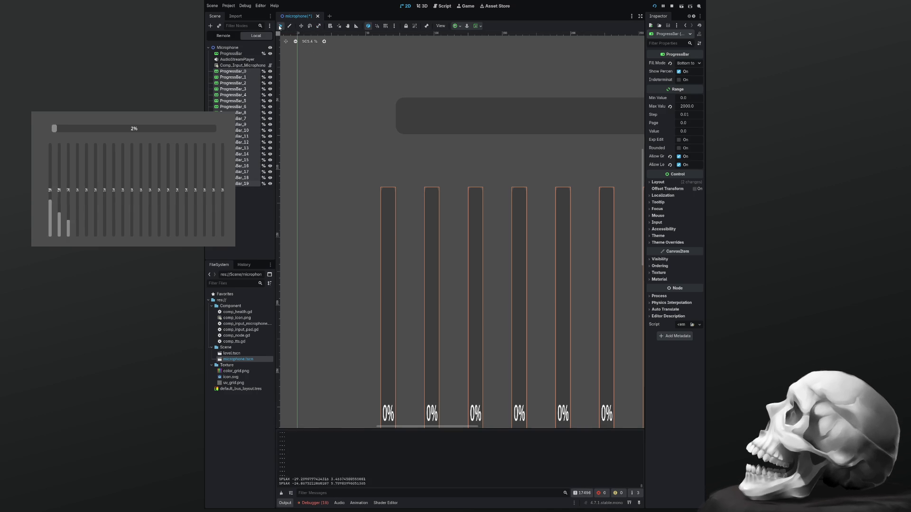
# Step: Slide ProgressBar_1 through ProgressBar_3 left so they sit flush against ProgressBar_0
pyautogui.click(358, 250)
pyautogui.click(383, 262)
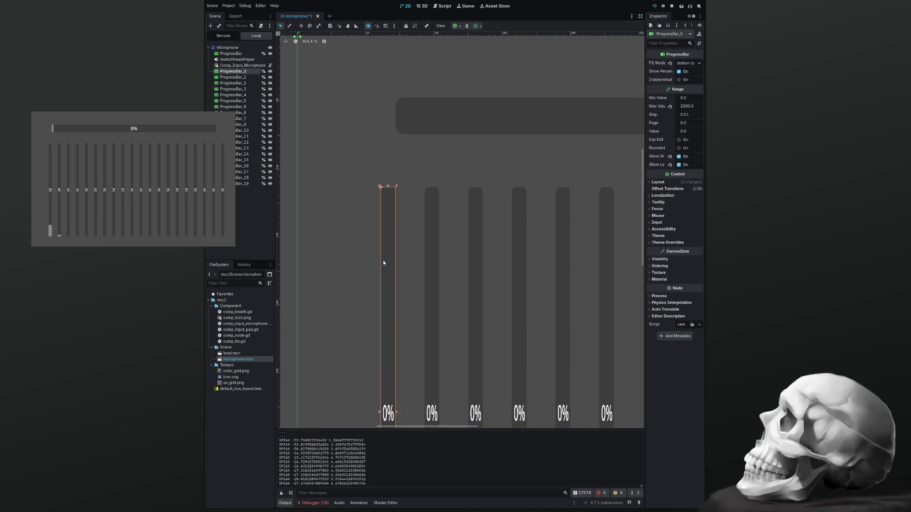
pyautogui.moveTo(432, 263); pyautogui.dragTo(405, 264)
pyautogui.scroll(6, 392, 216)
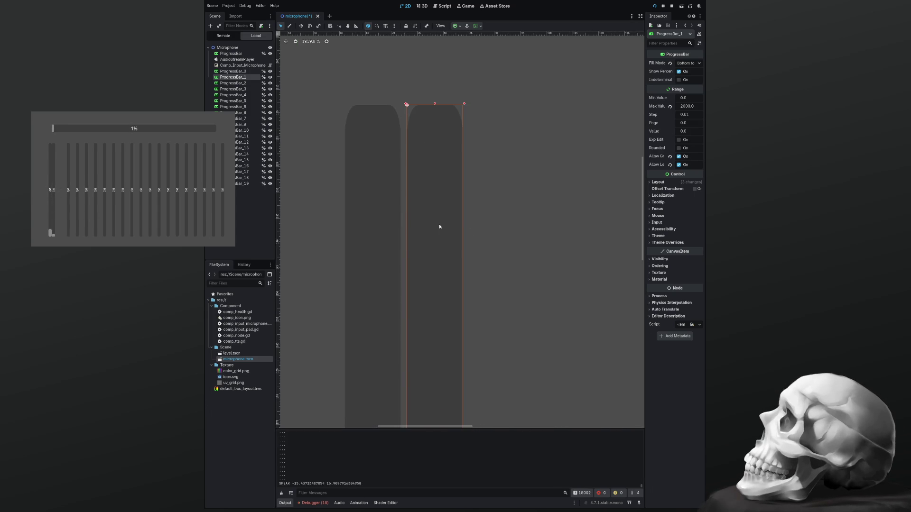
pyautogui.hscroll(5, 497, 254)
pyautogui.scroll(2, 415, 274)
pyautogui.moveTo(572, 280); pyautogui.dragTo(403, 280)
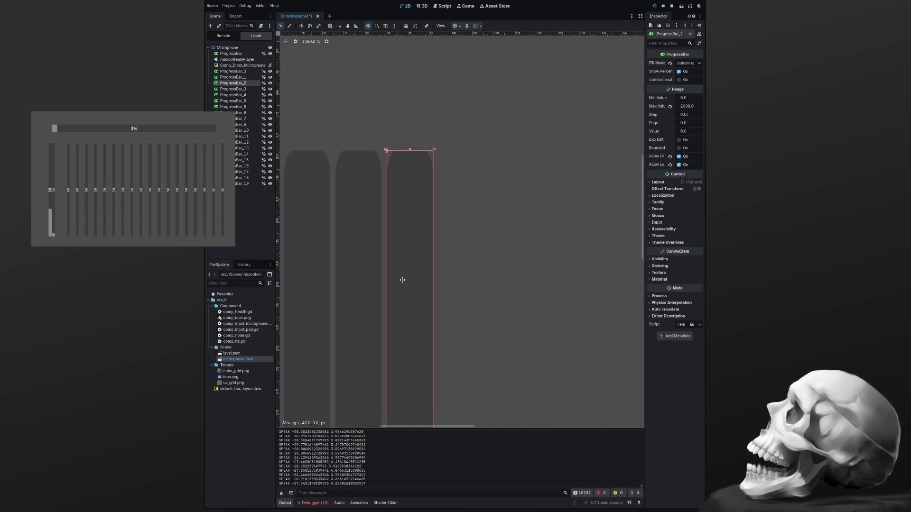
pyautogui.scroll(-2, 466, 264)
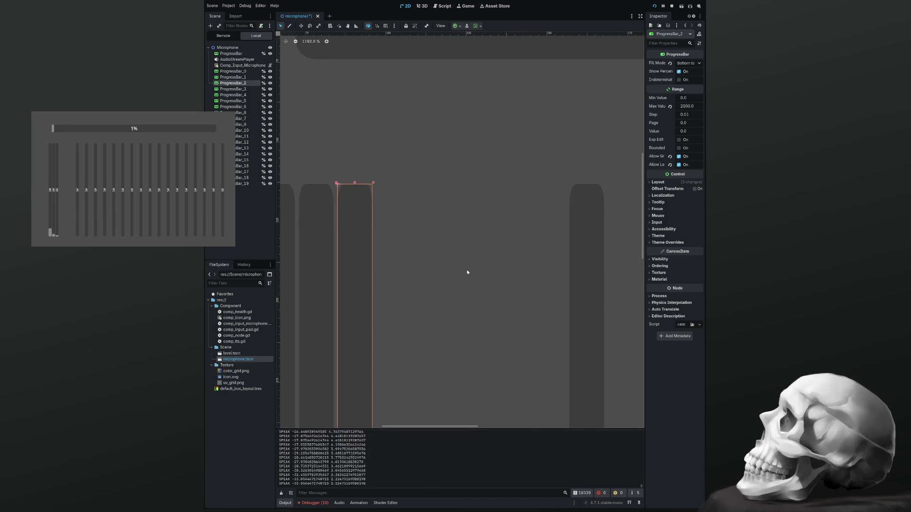
pyautogui.moveTo(589, 274); pyautogui.dragTo(397, 276)
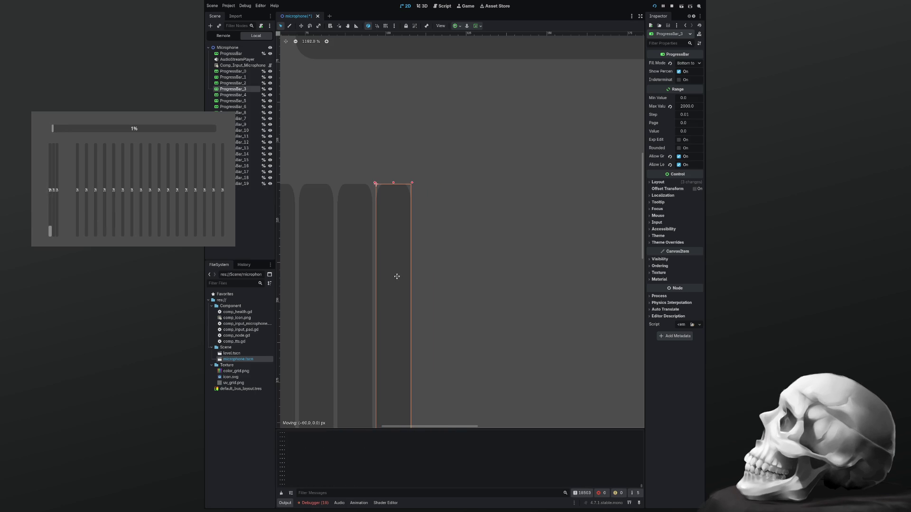
pyautogui.scroll(-10, 408, 278)
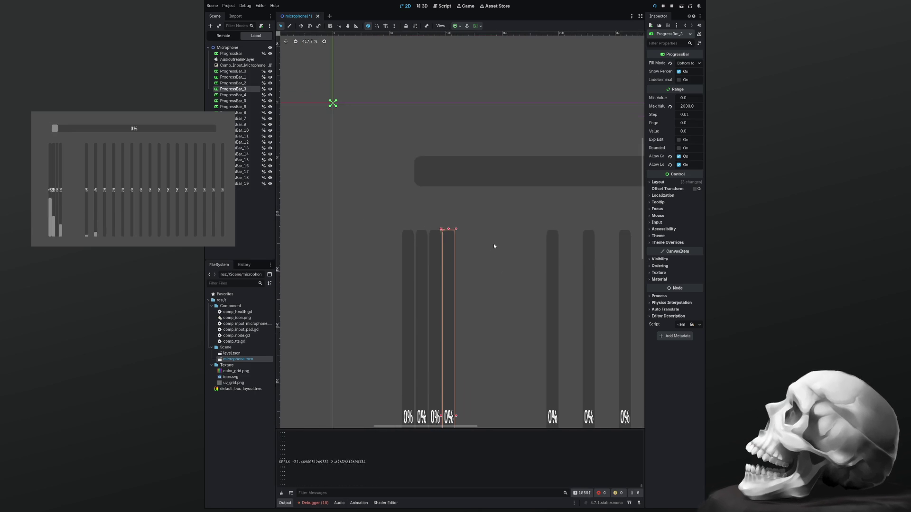
pyautogui.scroll(-6, 494, 246)
pyautogui.moveTo(529, 243)
pyautogui.mouseDown()
pyautogui.moveTo(418, 251)
pyautogui.moveTo(450, 338)
pyautogui.moveTo(586, 361)
pyautogui.mouseUp()
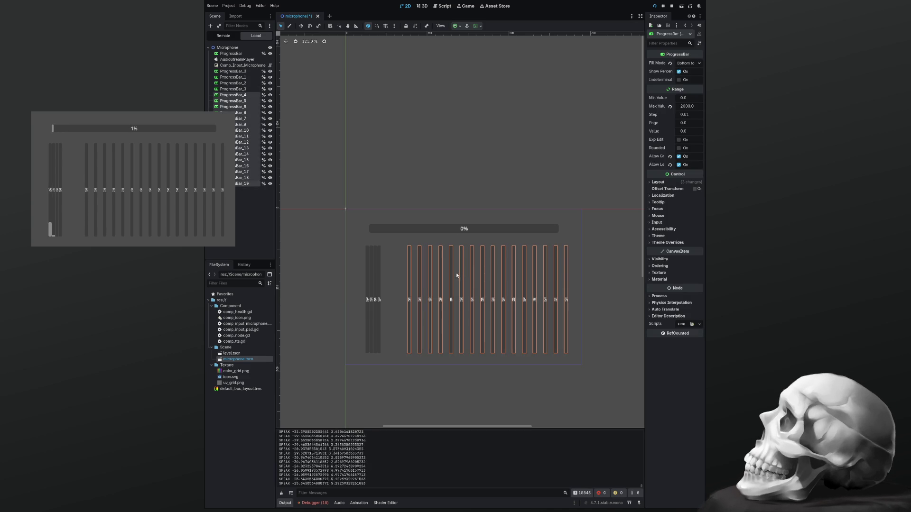
pyautogui.moveTo(449, 272); pyautogui.dragTo(419, 270)
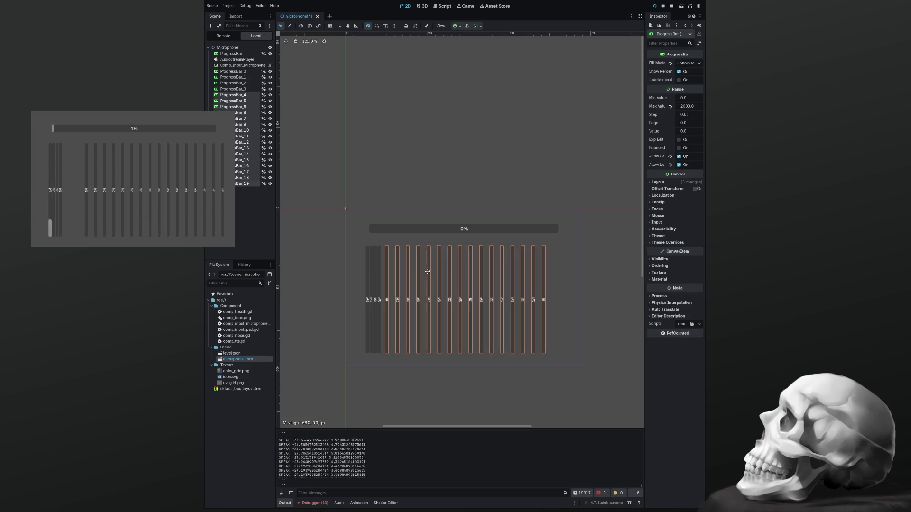
# Step: Move ProgressBar_4 and ProgressBar_5 left together against the packed row
pyautogui.scroll(5, 414, 267)
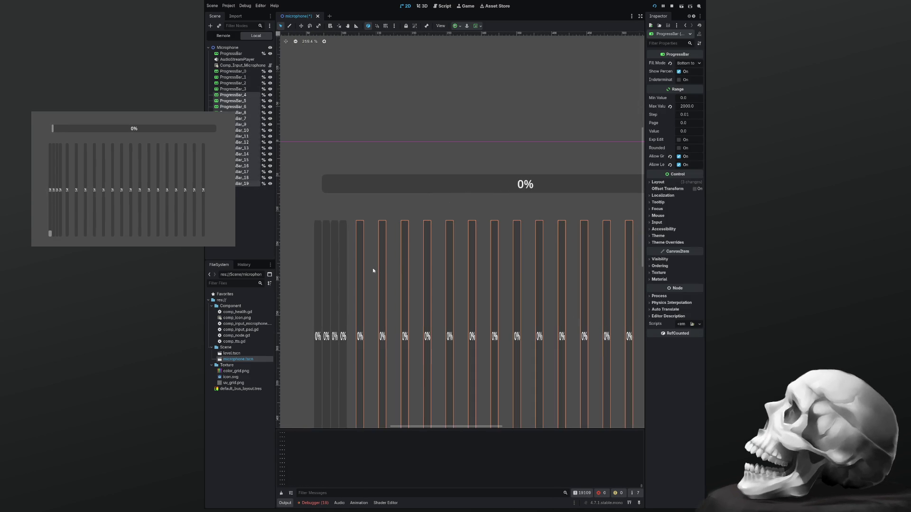
pyautogui.click(375, 286)
pyautogui.scroll(7, 374, 285)
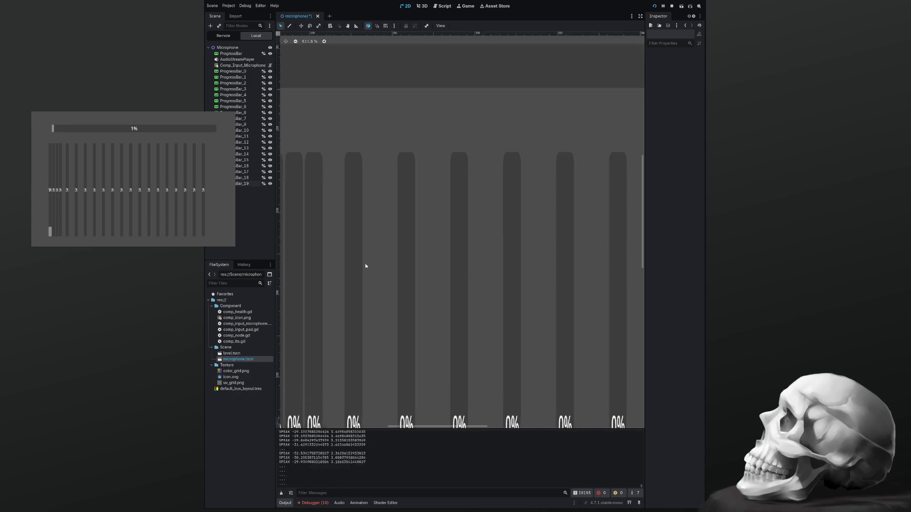
pyautogui.moveTo(383, 253)
pyautogui.mouseDown()
pyautogui.moveTo(415, 271)
pyautogui.moveTo(406, 263)
pyautogui.moveTo(444, 265)
pyautogui.moveTo(406, 267)
pyautogui.mouseUp()
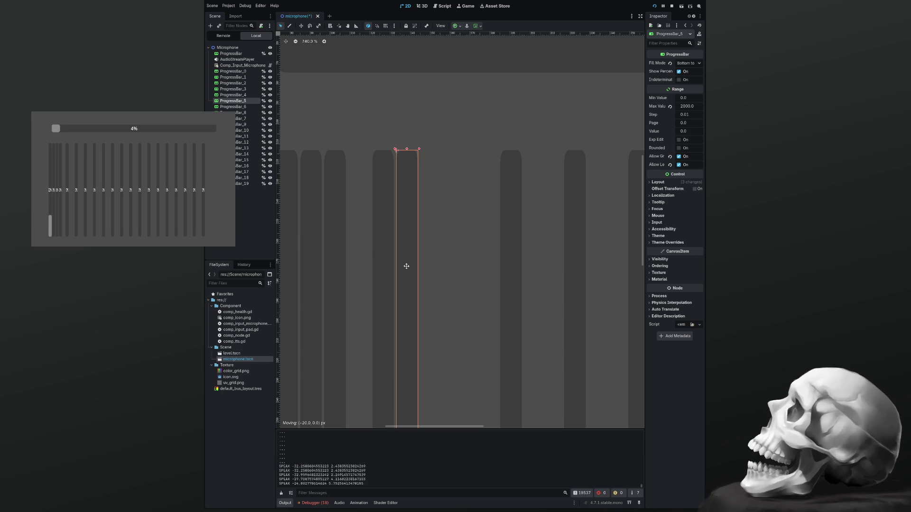
pyautogui.click(386, 214)
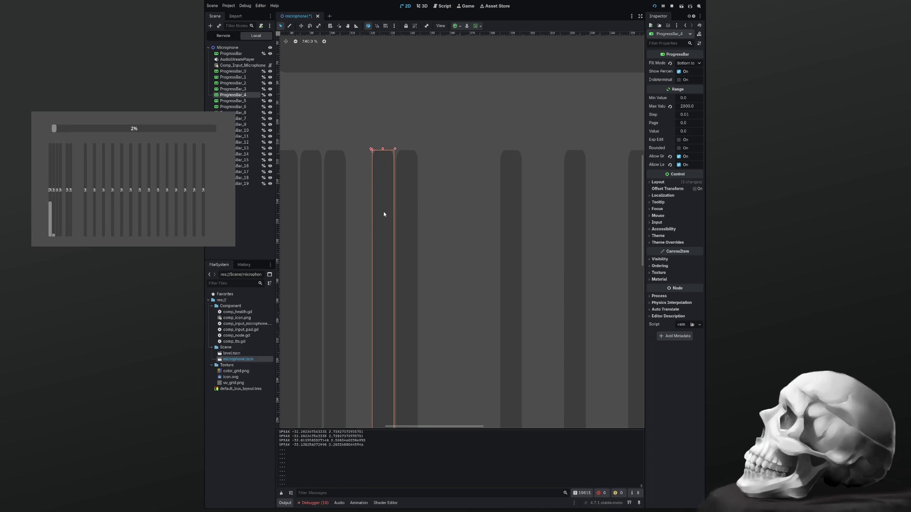
pyautogui.keyDown('shift'); pyautogui.click(408, 230); pyautogui.keyUp('shift')
pyautogui.moveTo(384, 208); pyautogui.dragTo(360, 208)
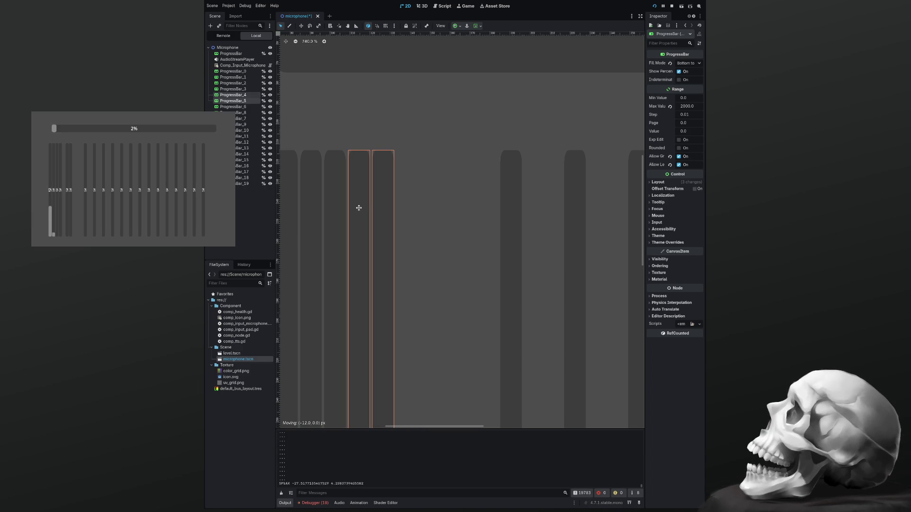
# Step: Slide ProgressBar_6 and then ProgressBar_7 left next to their neighbours
pyautogui.click(410, 218)
pyautogui.click(508, 223)
pyautogui.moveTo(511, 223); pyautogui.dragTo(408, 222)
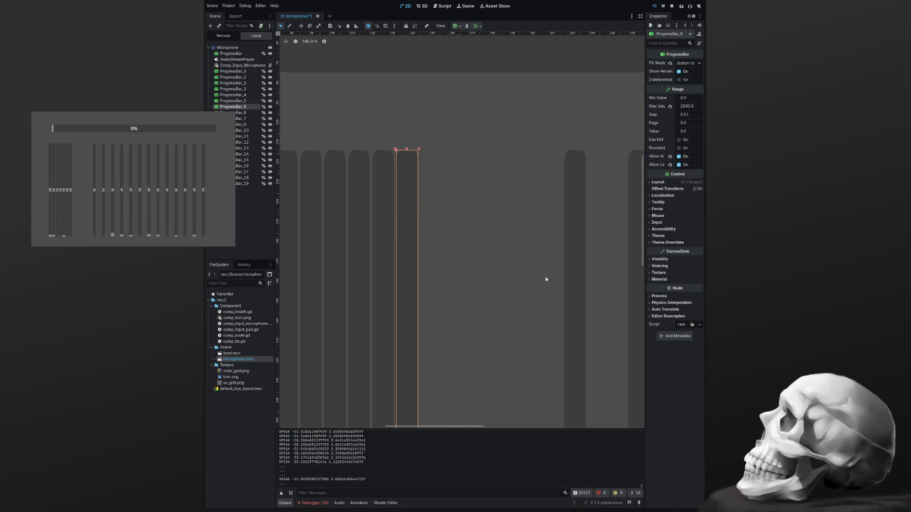
pyautogui.click(572, 275)
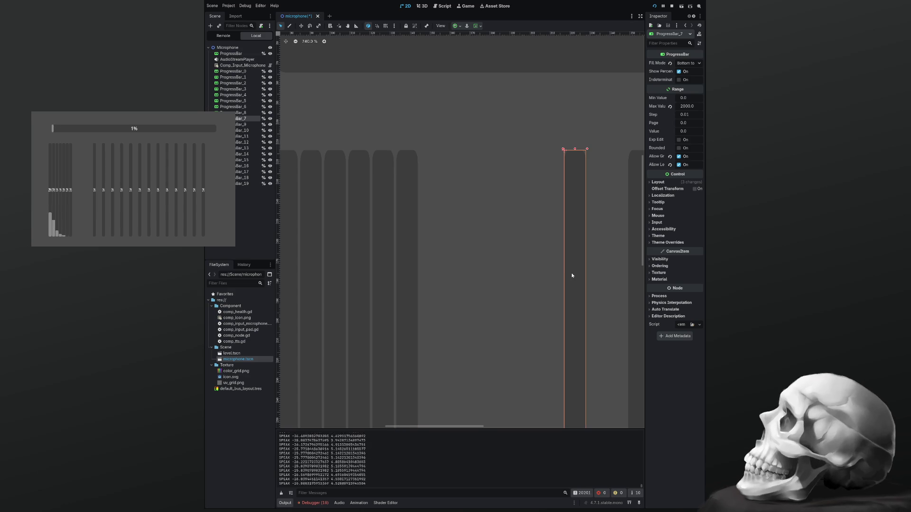
pyautogui.moveTo(575, 276); pyautogui.dragTo(431, 276)
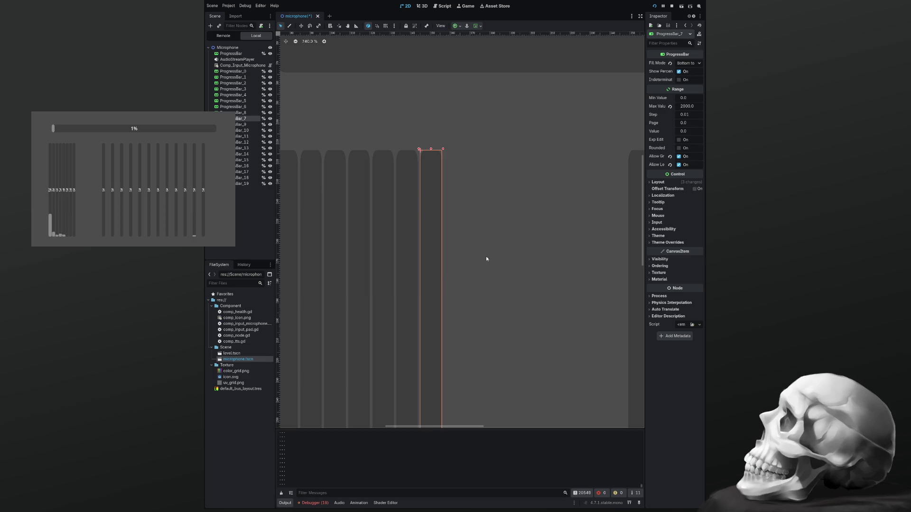
# Step: Pack ProgressBar_8, ProgressBar_9 and ProgressBar_10 left against the row of bars
pyautogui.scroll(-4, 486, 257)
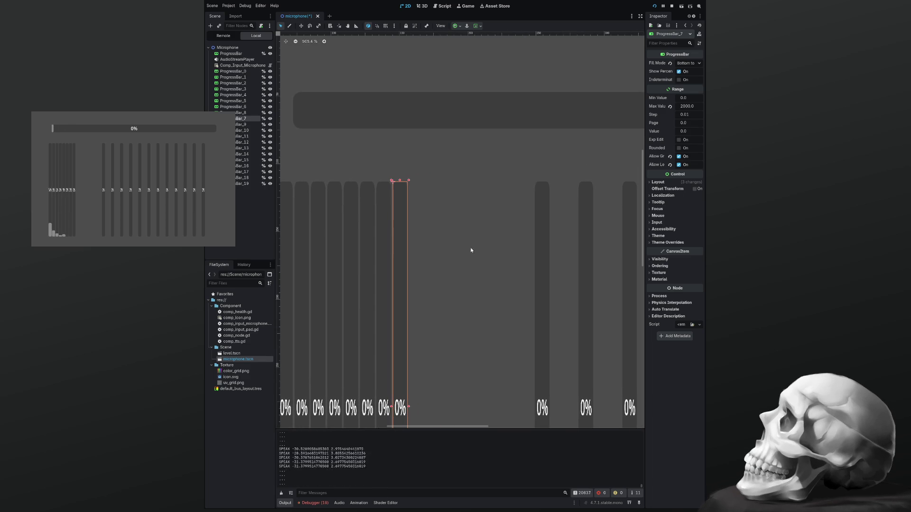
pyautogui.click(542, 283)
pyautogui.moveTo(542, 286); pyautogui.dragTo(416, 284)
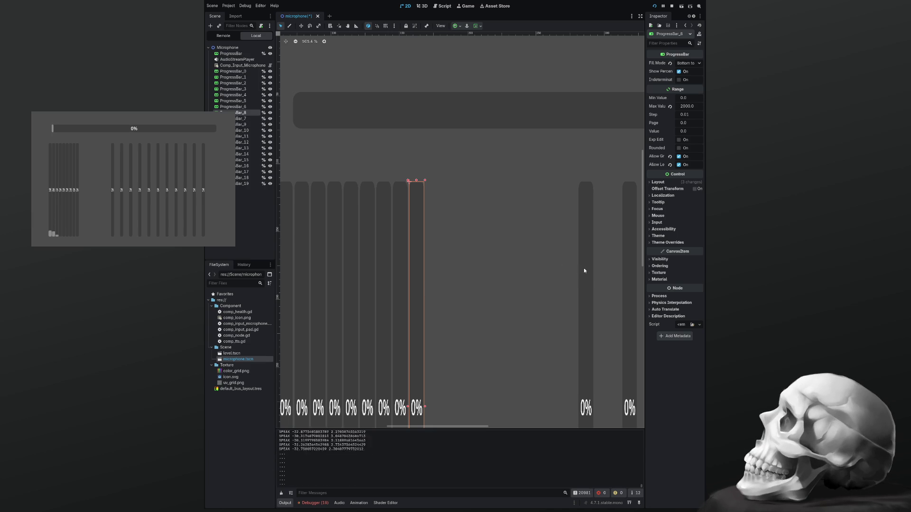
pyautogui.moveTo(584, 269); pyautogui.dragTo(432, 269)
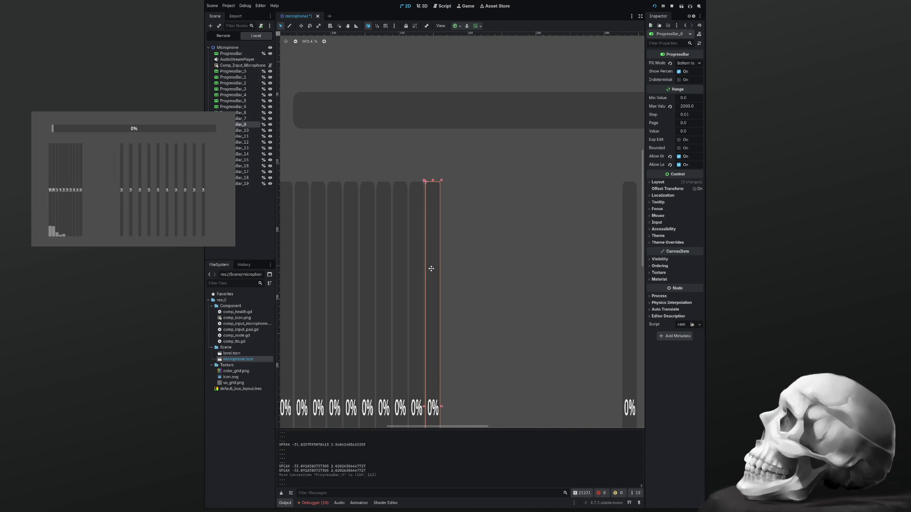
pyautogui.click(458, 270)
pyautogui.click(628, 249)
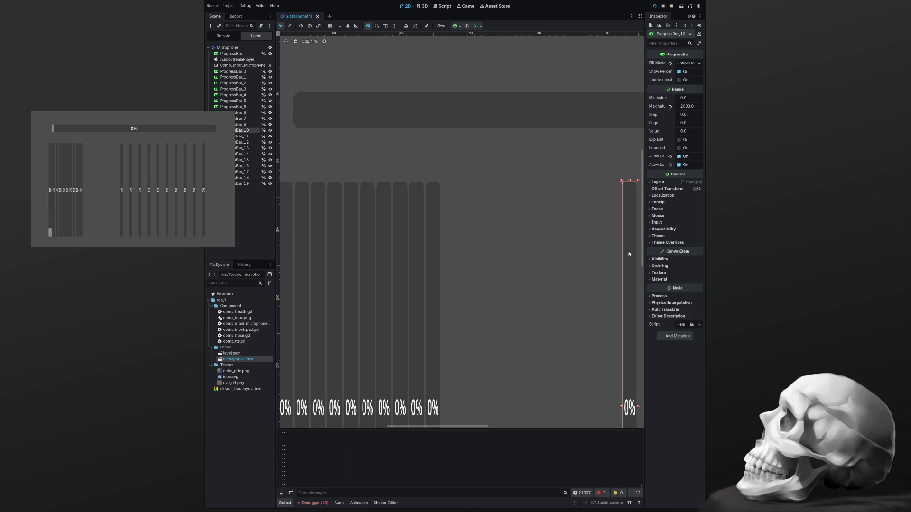
pyautogui.moveTo(617, 252); pyautogui.dragTo(448, 255)
# Step: Pack ProgressBar_11, ProgressBar_12 and ProgressBar_13 flush against the row
pyautogui.scroll(-2, 477, 246)
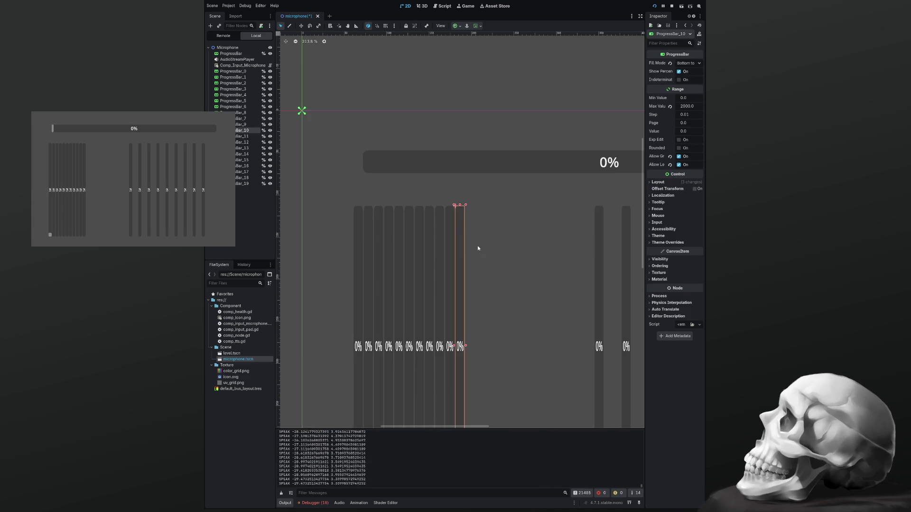
pyautogui.moveTo(508, 246); pyautogui.dragTo(479, 248)
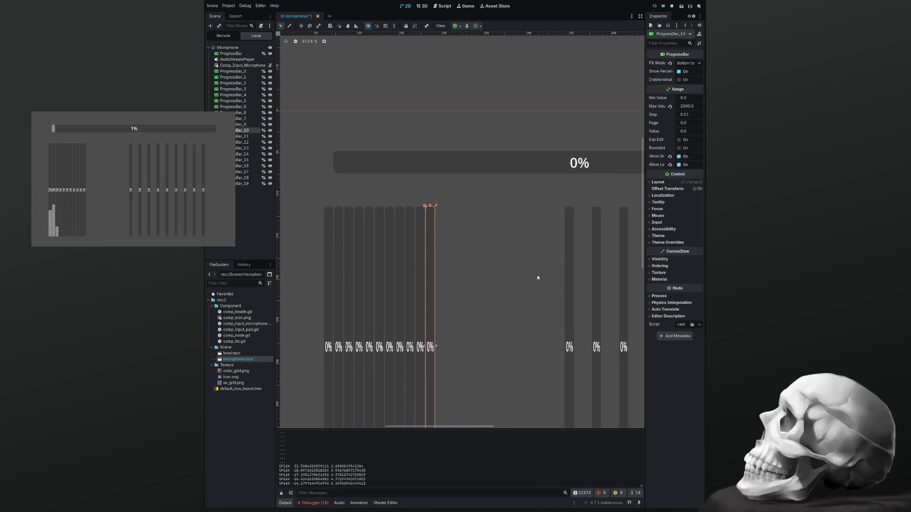
pyautogui.click(568, 285)
pyautogui.moveTo(567, 284); pyautogui.dragTo(438, 286)
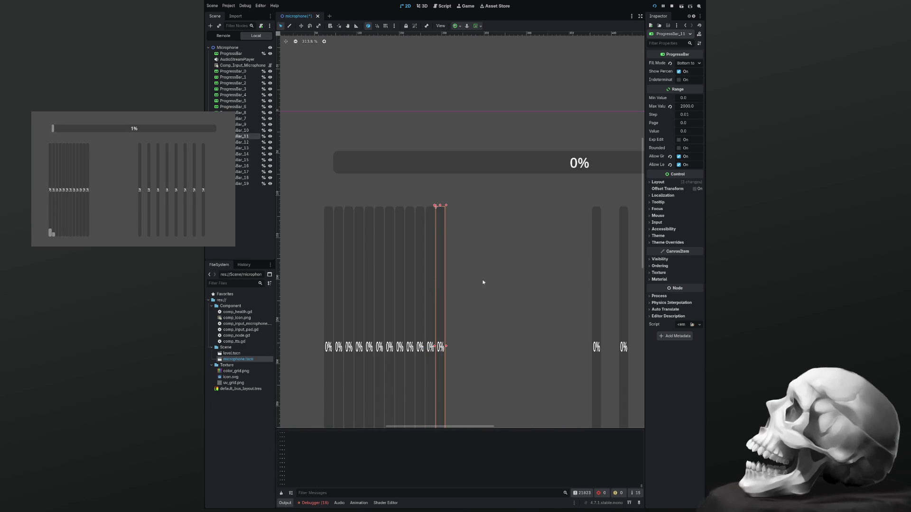
pyautogui.click(593, 270)
pyautogui.moveTo(583, 270); pyautogui.dragTo(449, 274)
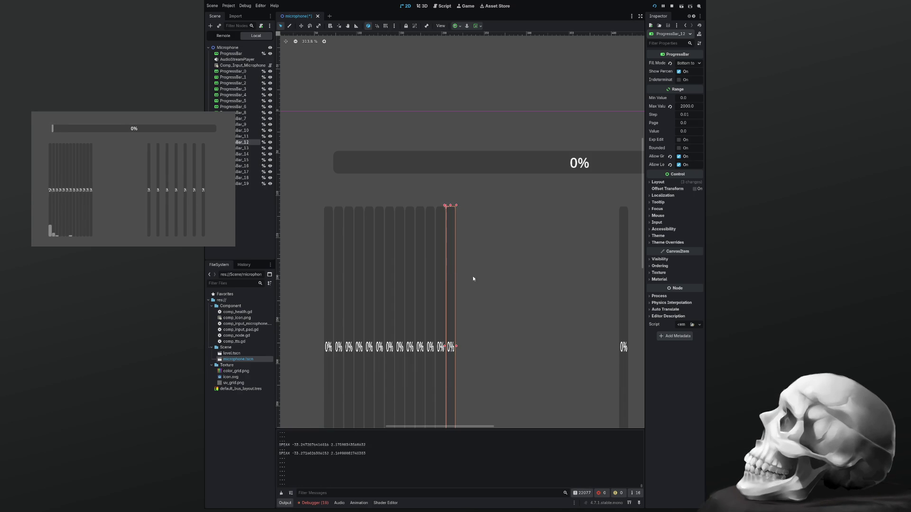
pyautogui.click(516, 280)
pyautogui.moveTo(624, 276); pyautogui.dragTo(462, 283)
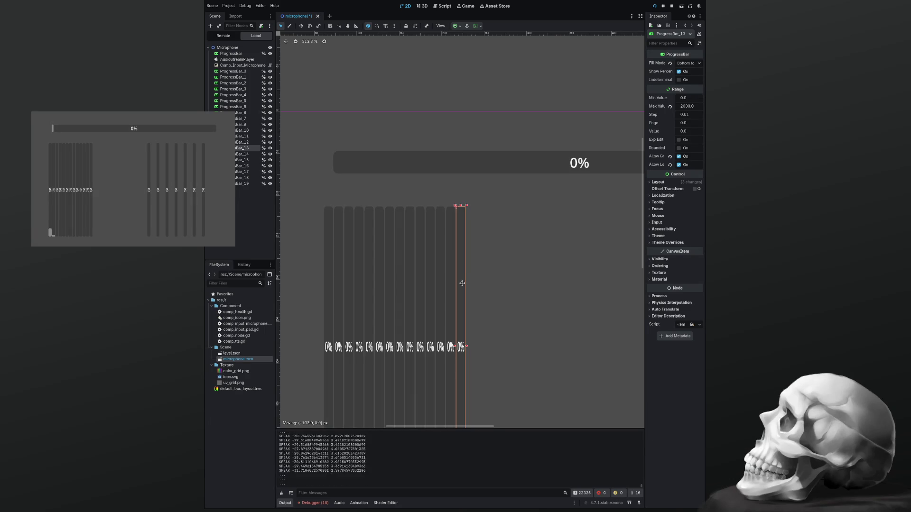
pyautogui.click(487, 288)
pyautogui.scroll(-3, 488, 288)
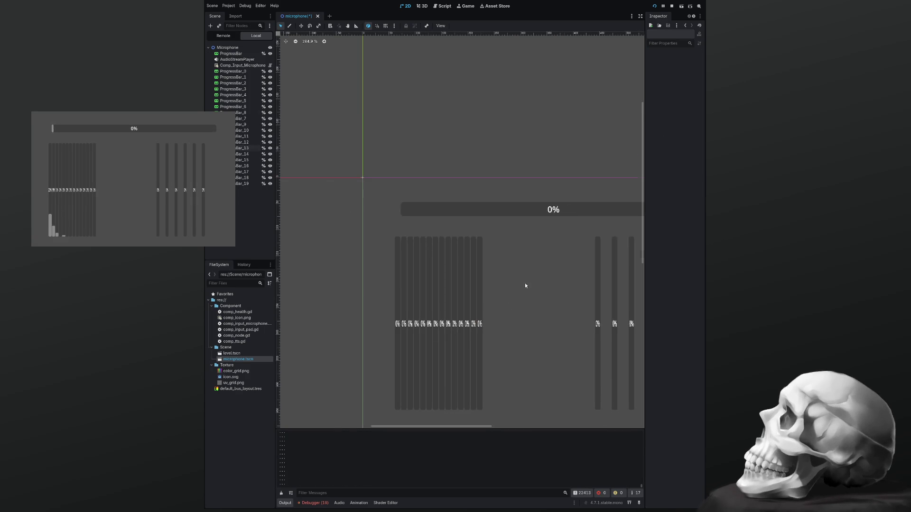
# Step: Slide ProgressBar_14, ProgressBar_15 and ProgressBar_16 left against the packed row
pyautogui.moveTo(529, 279)
pyautogui.mouseDown()
pyautogui.moveTo(397, 256)
pyautogui.moveTo(475, 264)
pyautogui.mouseUp()
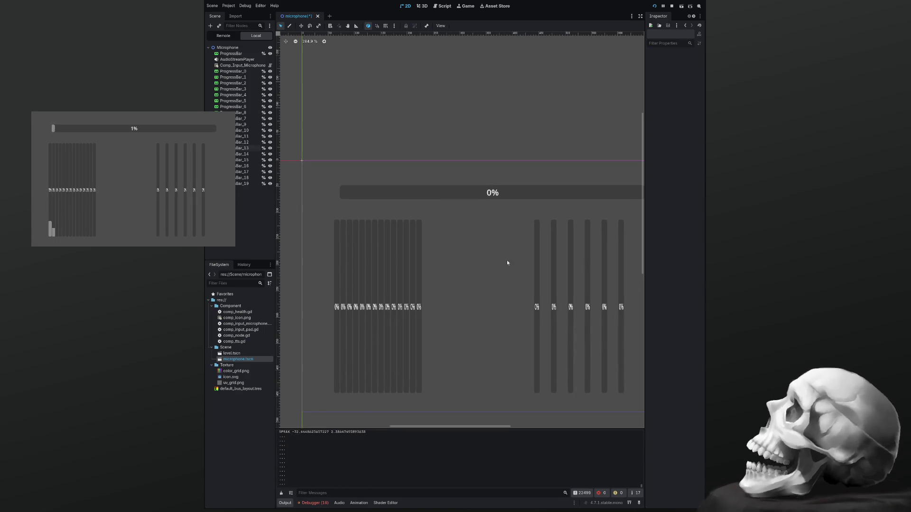
pyautogui.moveTo(536, 269); pyautogui.dragTo(425, 274)
pyautogui.scroll(5, 427, 274)
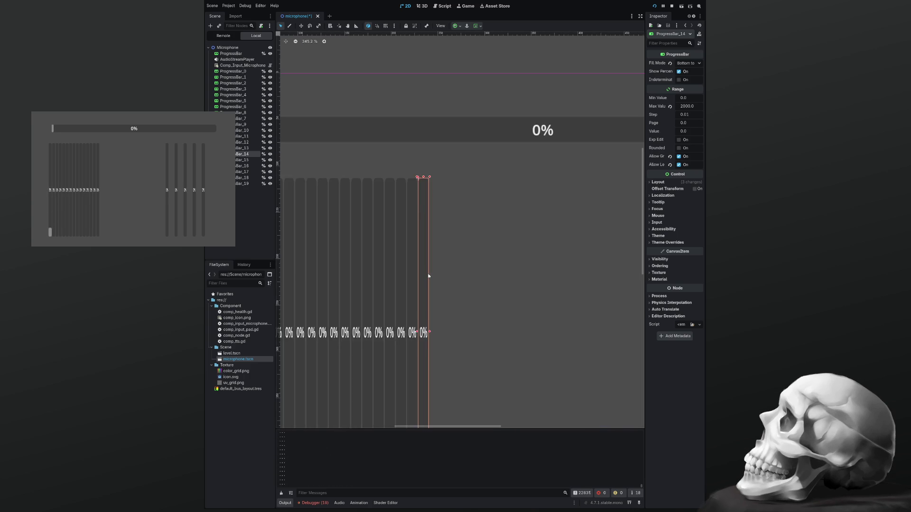
pyautogui.click(450, 282)
pyautogui.scroll(-4, 511, 253)
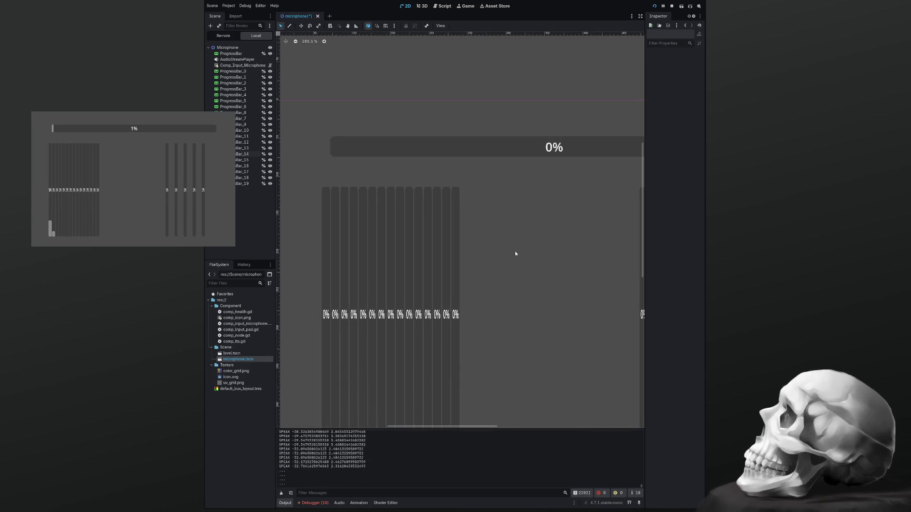
pyautogui.moveTo(509, 251); pyautogui.dragTo(468, 249)
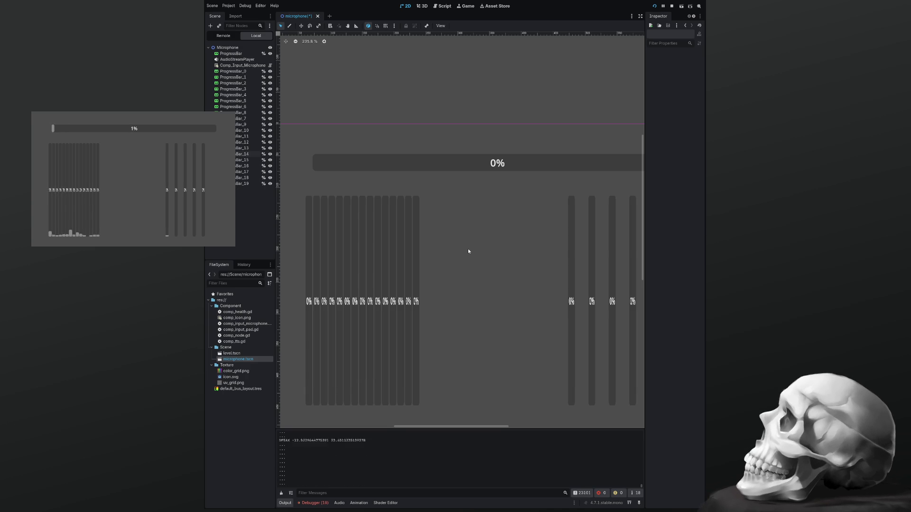
pyautogui.click(571, 262)
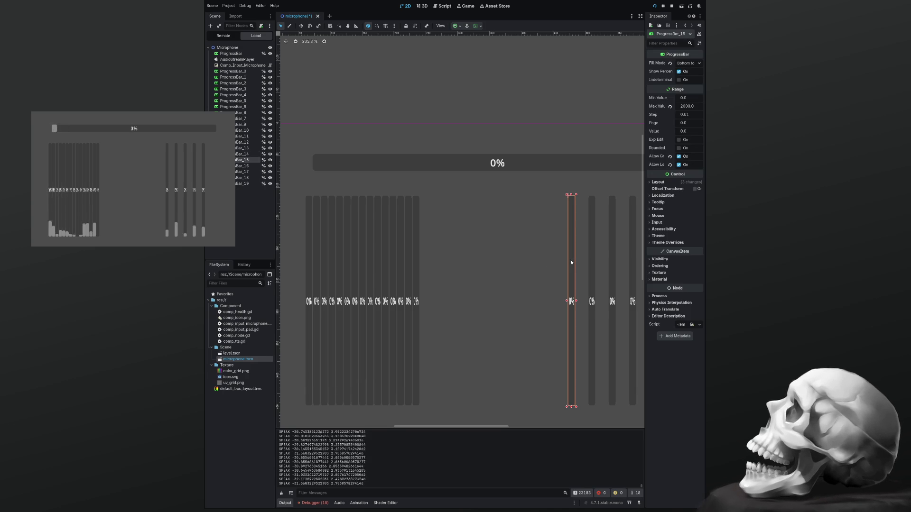
pyautogui.moveTo(571, 262); pyautogui.dragTo(424, 269)
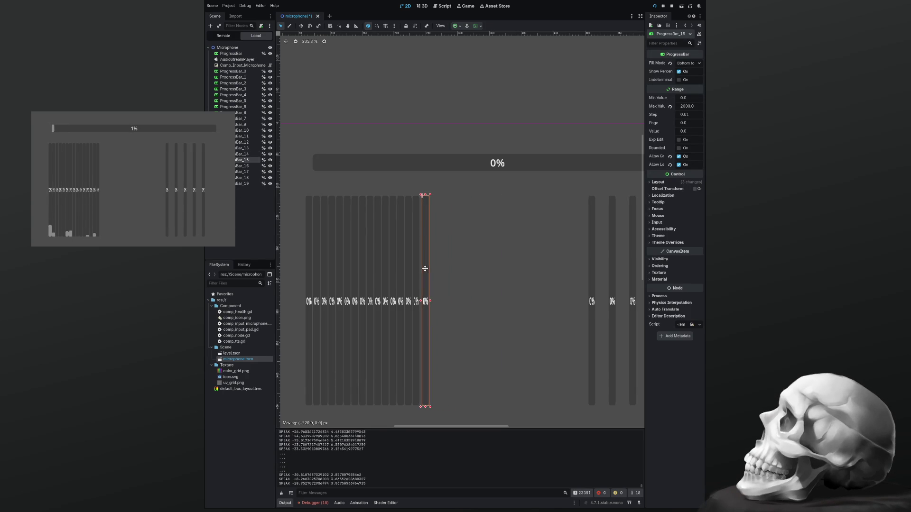
pyautogui.click(588, 266)
pyautogui.click(591, 264)
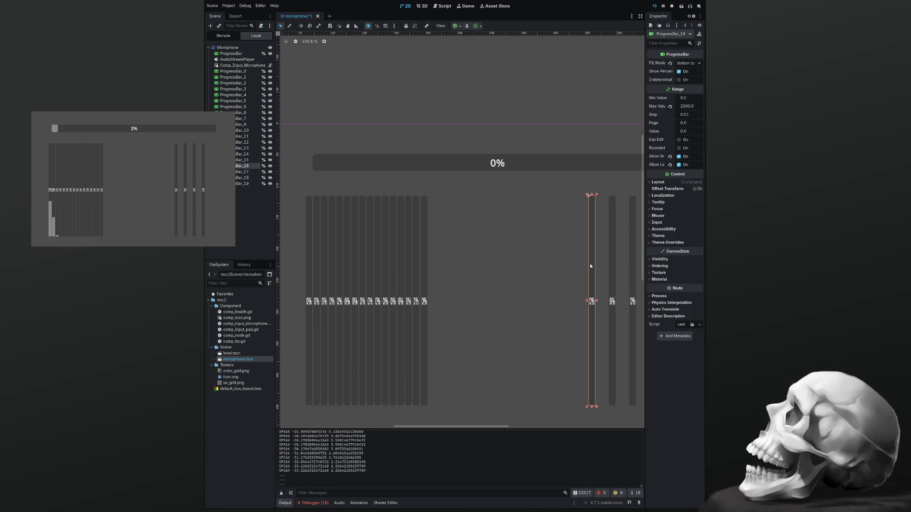
pyautogui.moveTo(592, 267); pyautogui.dragTo(432, 277)
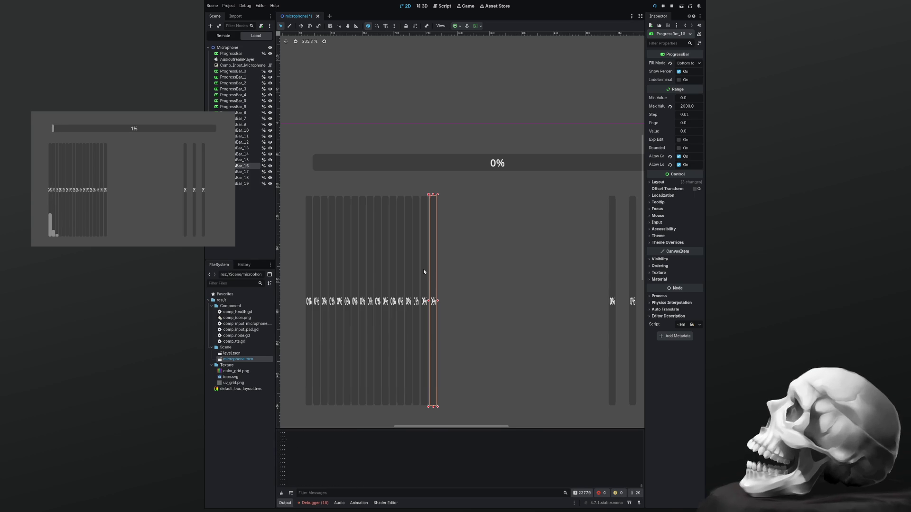
# Step: Nudge ProgressBar_15 and its neighbour a few pixels left to close the gaps
pyautogui.scroll(5, 424, 271)
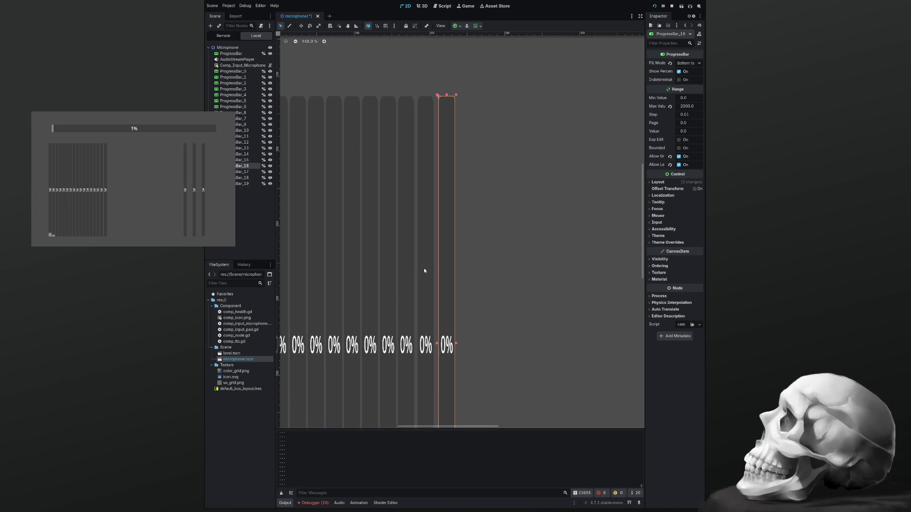
pyautogui.click(425, 270)
pyautogui.moveTo(422, 270); pyautogui.dragTo(421, 268)
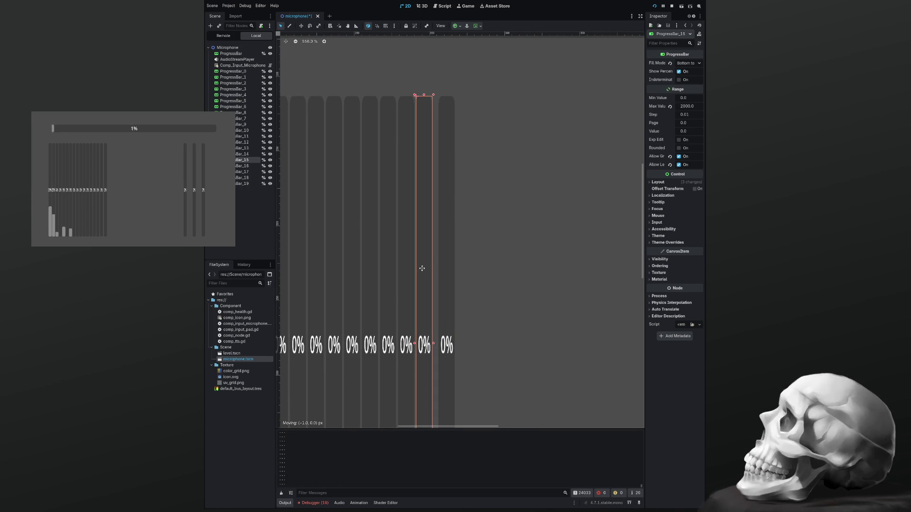
pyautogui.click(449, 271)
pyautogui.moveTo(448, 271); pyautogui.dragTo(443, 268)
pyautogui.click(461, 268)
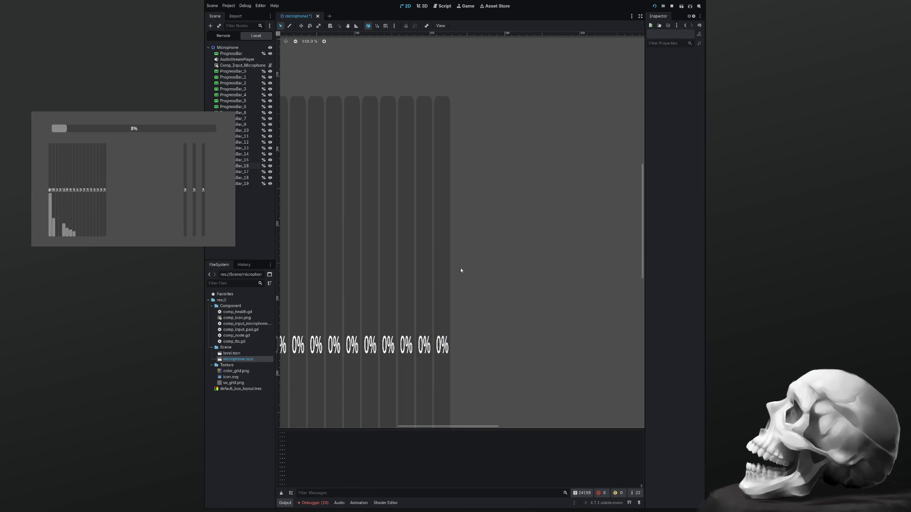
pyautogui.scroll(-5, 460, 267)
pyautogui.hscroll(1, 467, 252)
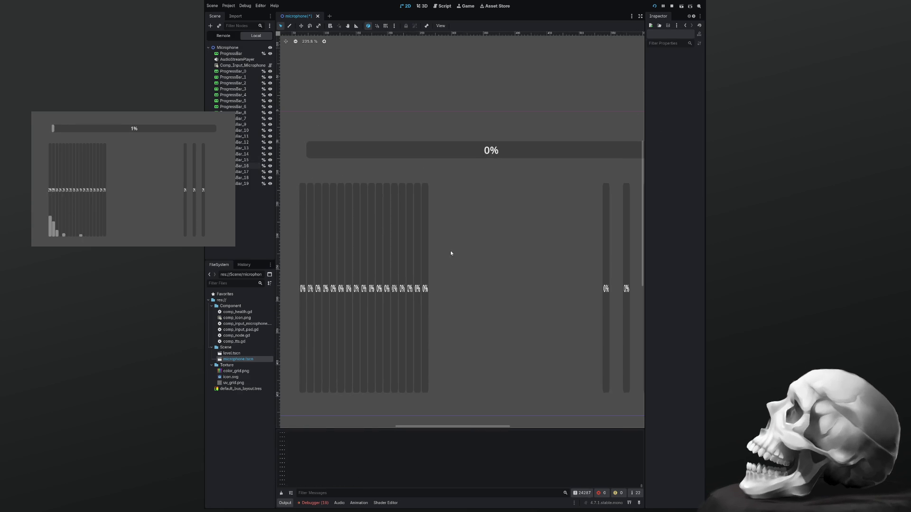
# Step: Slide ProgressBar_18 left until it sits flush against the bar row
pyautogui.moveTo(603, 260); pyautogui.dragTo(437, 268)
pyautogui.scroll(7, 437, 267)
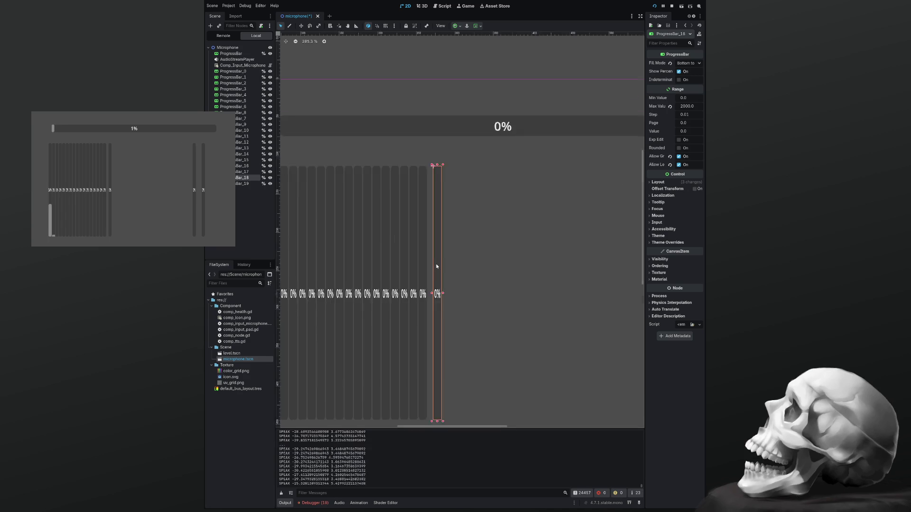
pyautogui.scroll(1, 437, 266)
pyautogui.moveTo(435, 265); pyautogui.dragTo(421, 267)
pyautogui.scroll(-6, 453, 243)
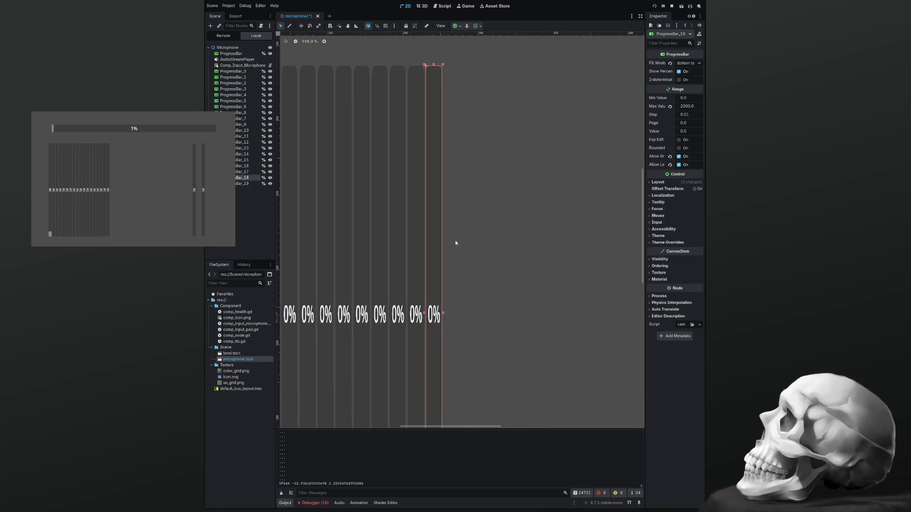
pyautogui.scroll(-2, 519, 245)
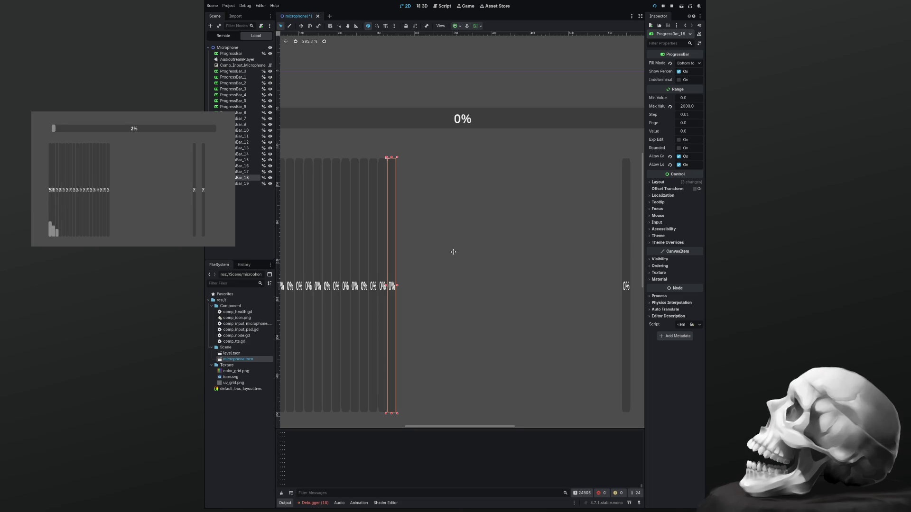
# Step: Move ProgressBar_17 left next to the row and nudge it pixel-perfect flush
pyautogui.scroll(1, 472, 252)
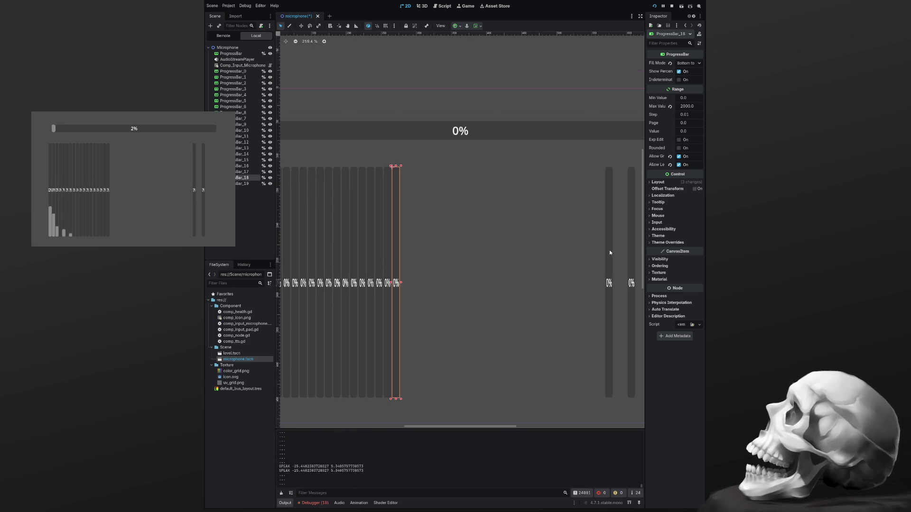
pyautogui.moveTo(611, 251); pyautogui.dragTo(408, 258)
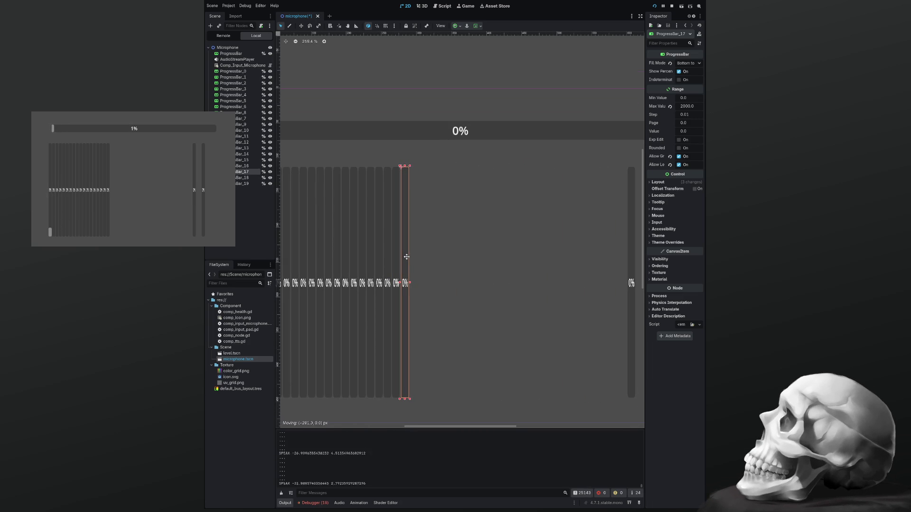
pyautogui.click(460, 246)
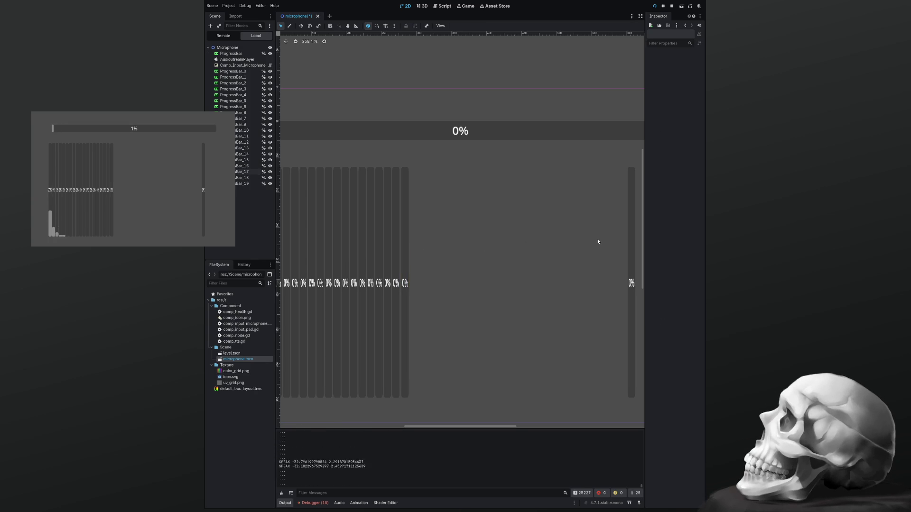
pyautogui.scroll(5, 402, 220)
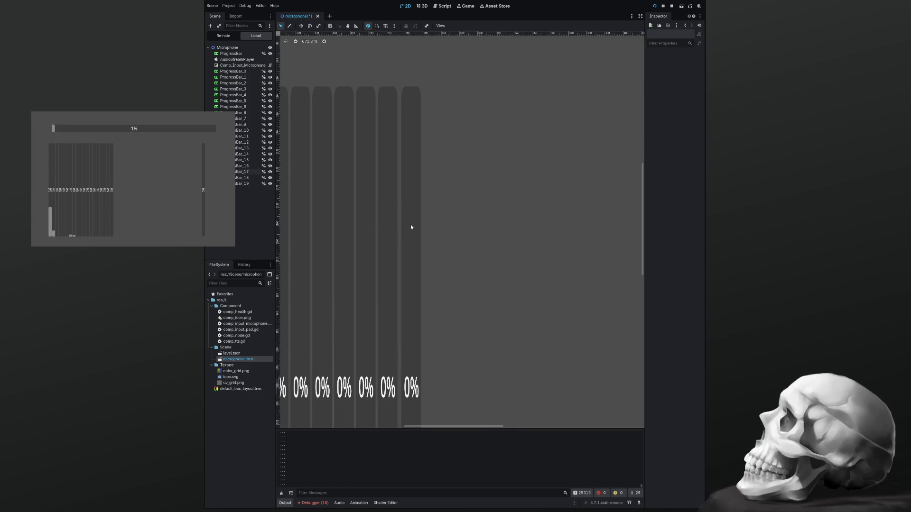
pyautogui.moveTo(413, 229); pyautogui.dragTo(410, 227)
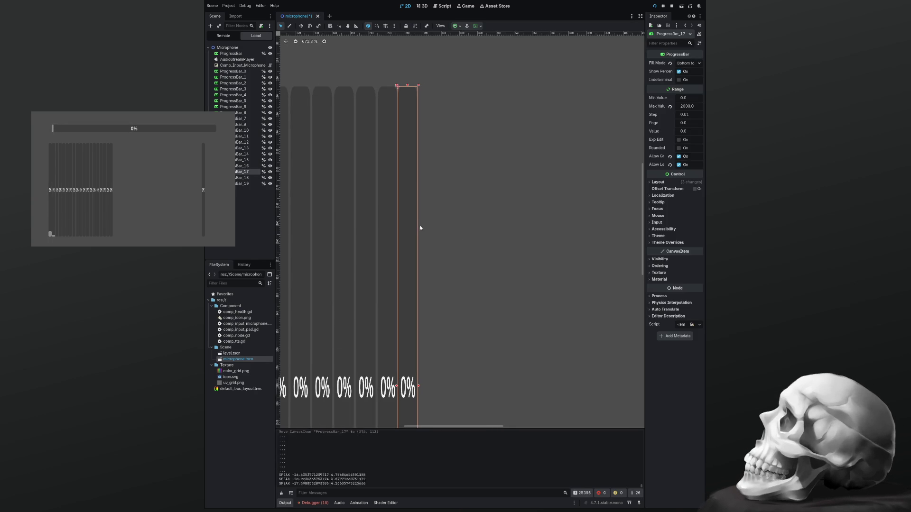
pyautogui.click(447, 223)
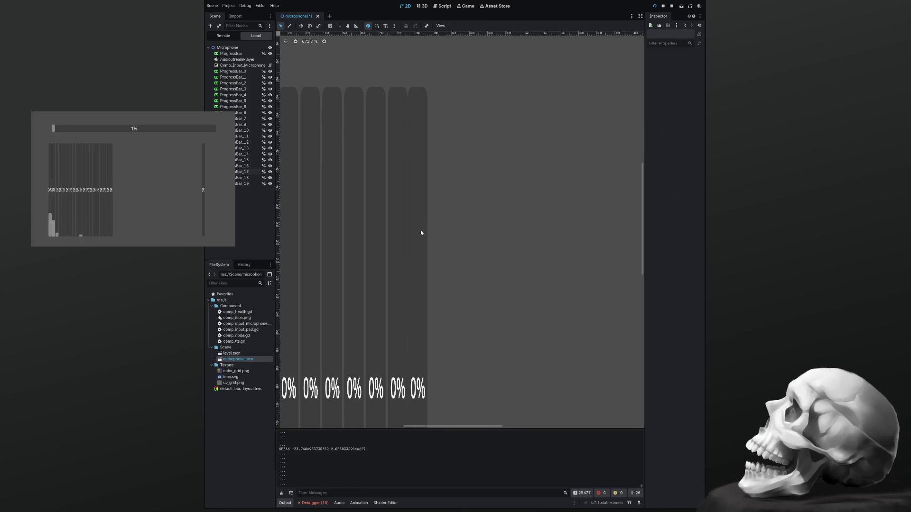
pyautogui.click(421, 233)
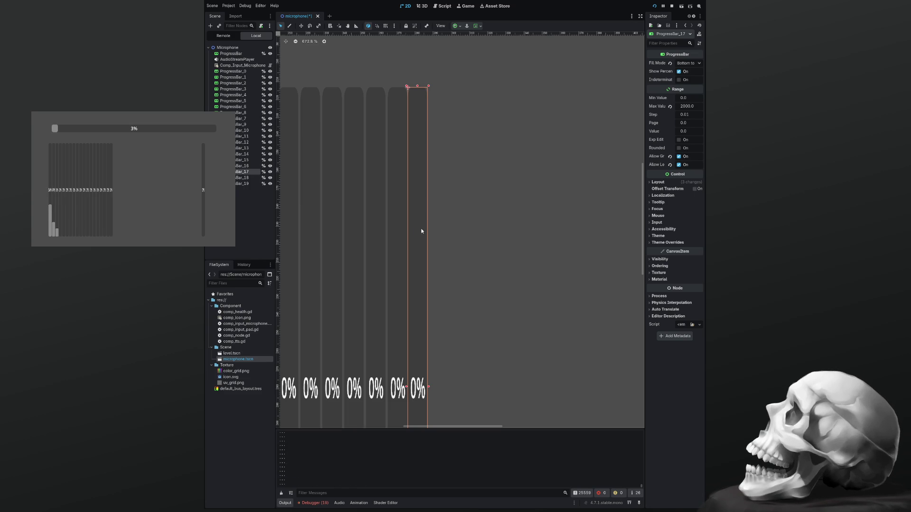
pyautogui.moveTo(423, 231); pyautogui.dragTo(422, 229)
pyautogui.click(442, 223)
pyautogui.scroll(-5, 463, 215)
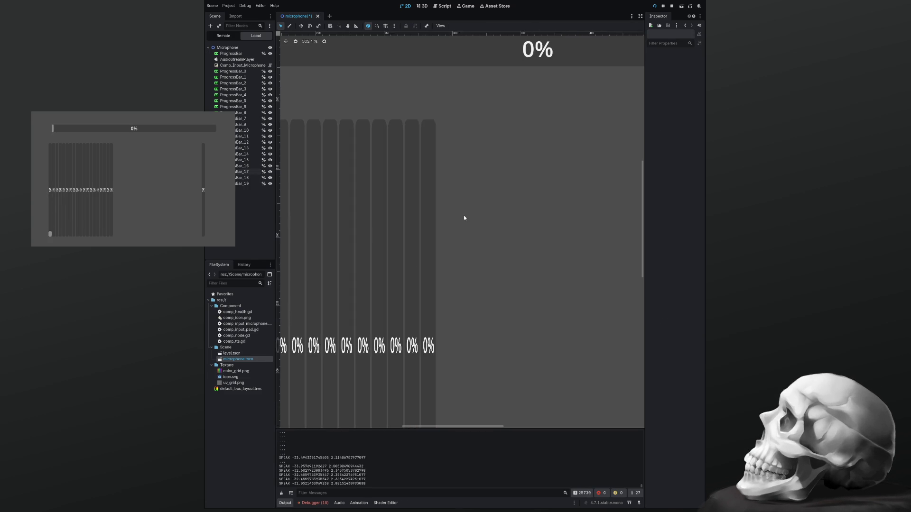
pyautogui.scroll(-2, 467, 216)
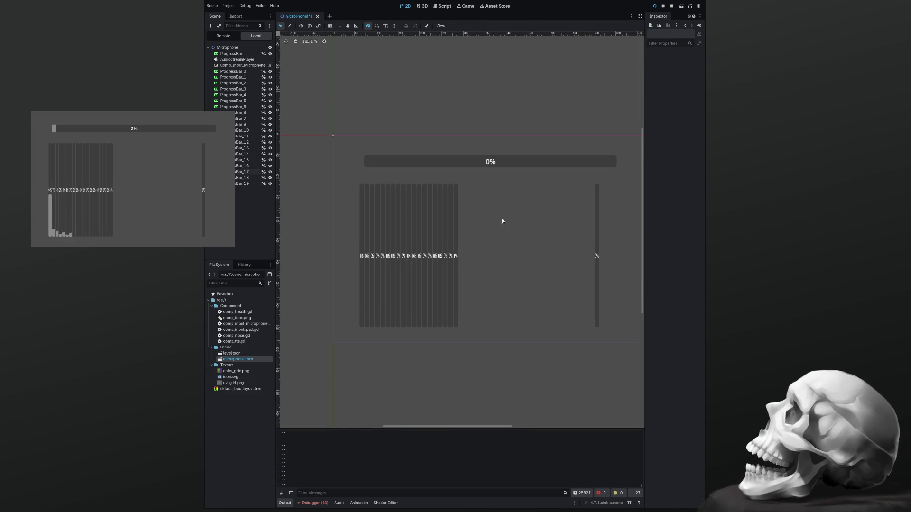
# Step: Move the stray ProgressBar_19 left and fine-tune it flush against the row
pyautogui.click(597, 237)
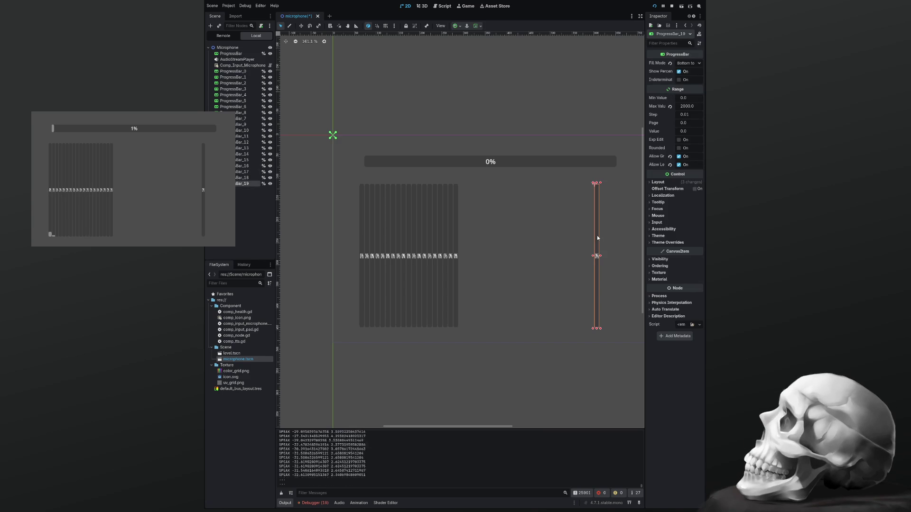
pyautogui.moveTo(598, 238); pyautogui.dragTo(465, 243)
pyautogui.scroll(3, 465, 243)
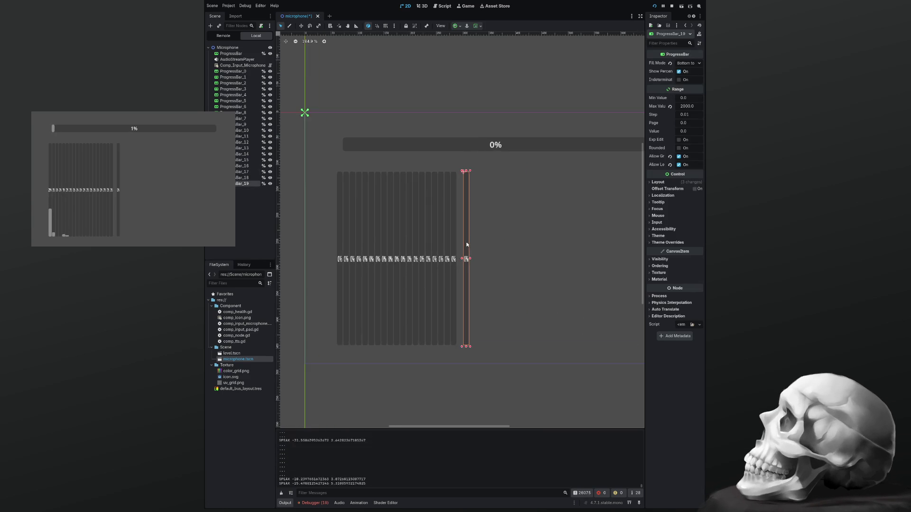
pyautogui.scroll(4, 464, 246)
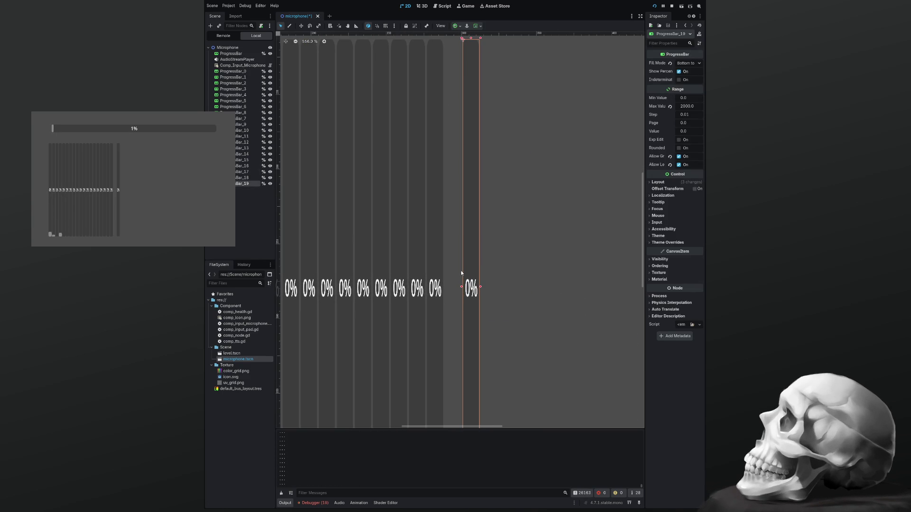
pyautogui.moveTo(475, 282); pyautogui.dragTo(458, 280)
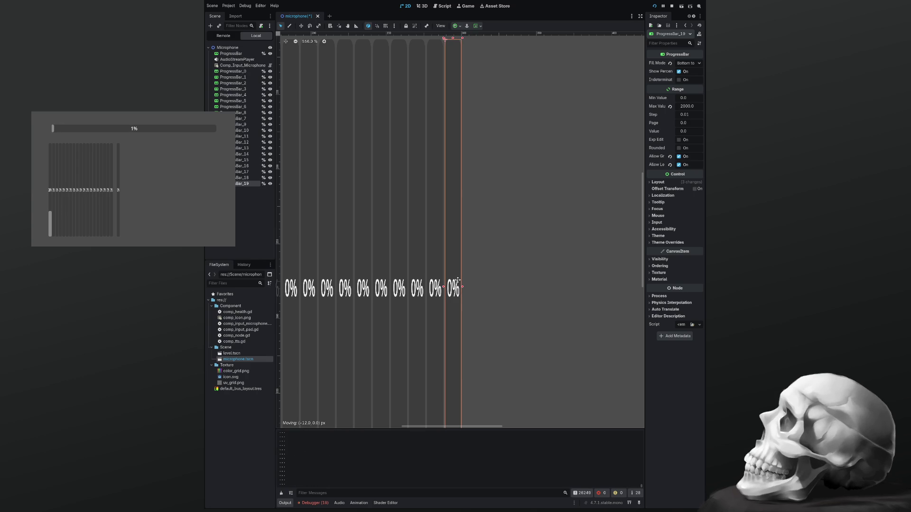
pyautogui.click(475, 280)
pyautogui.scroll(-7, 480, 265)
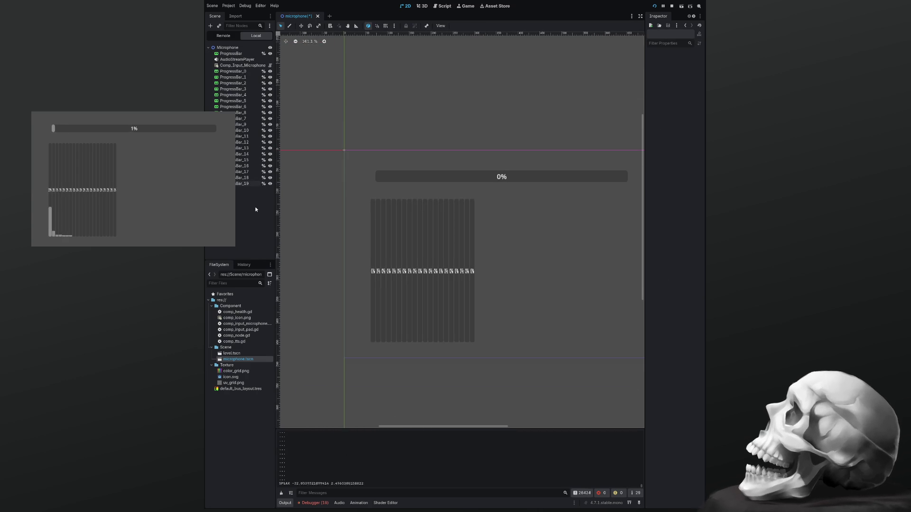
# Step: Select ProgressBar_0 through ProgressBar_19 in the Scene tree and duplicate them with Ctrl+D
pyautogui.click(232, 71)
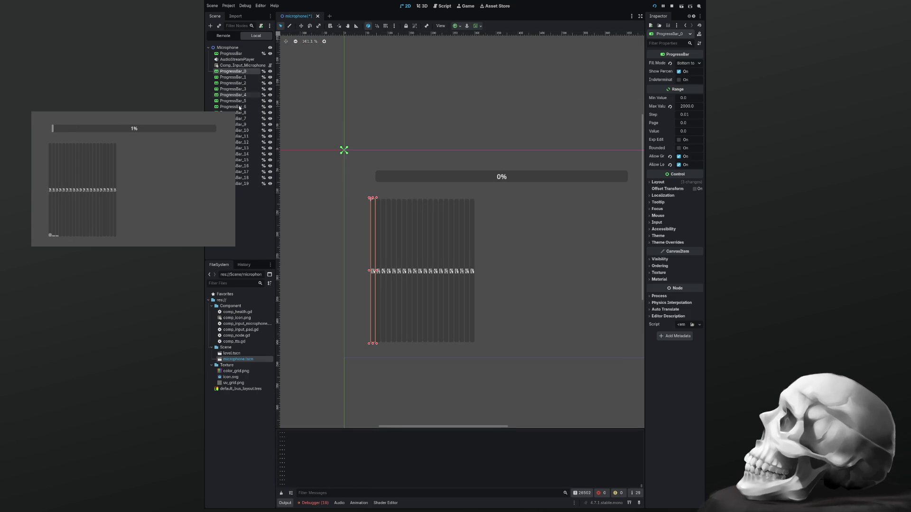
pyautogui.keyDown('shift'); pyautogui.click(243, 183); pyautogui.keyUp('shift')
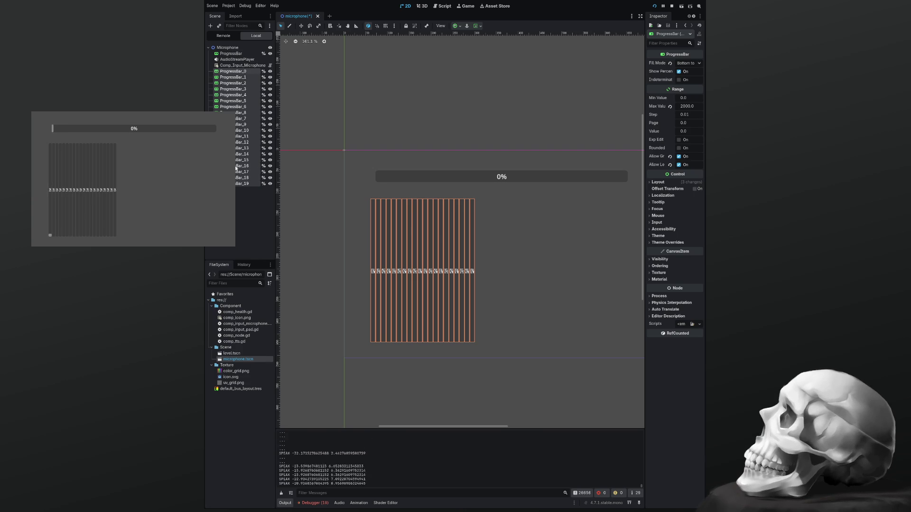
pyautogui.hotkey('ctrl', 'd')
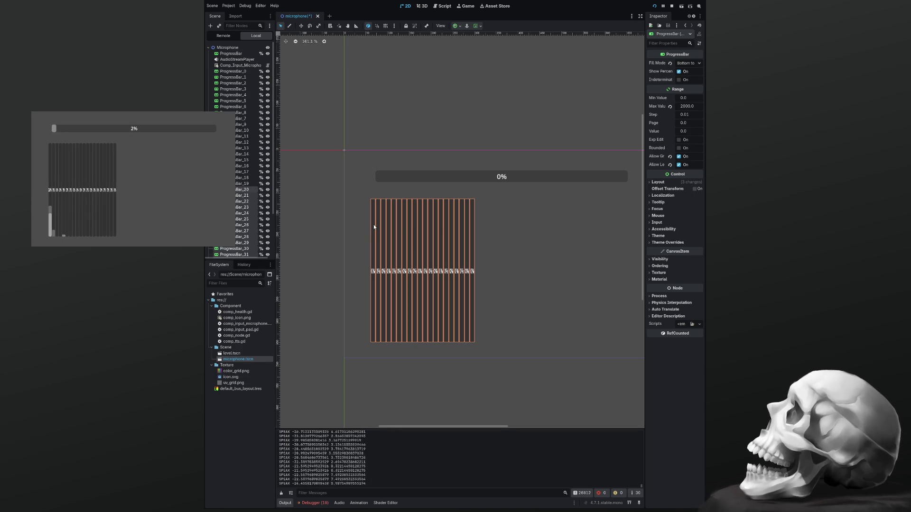
# Step: Place the twenty duplicated bars directly right of the originals with no gap
pyautogui.moveTo(374, 227)
pyautogui.mouseDown()
pyautogui.moveTo(517, 231)
pyautogui.moveTo(476, 233)
pyautogui.mouseUp()
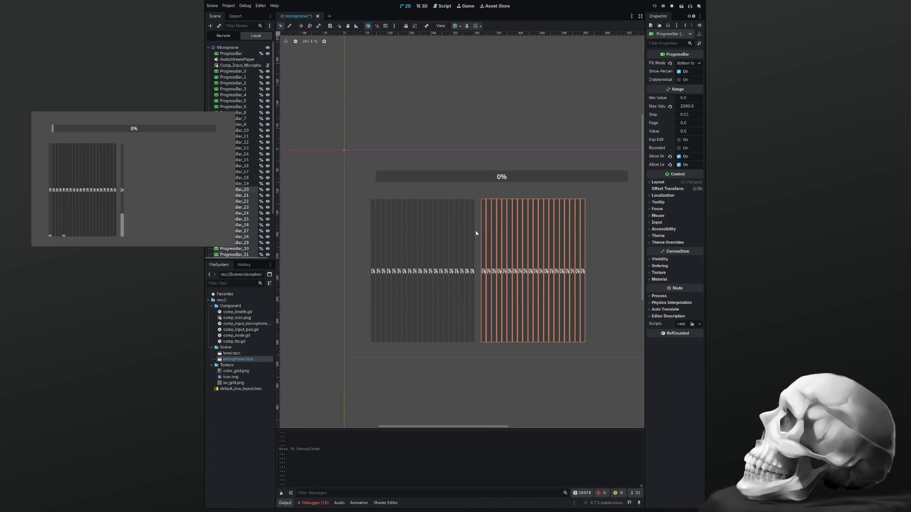
pyautogui.scroll(6, 476, 233)
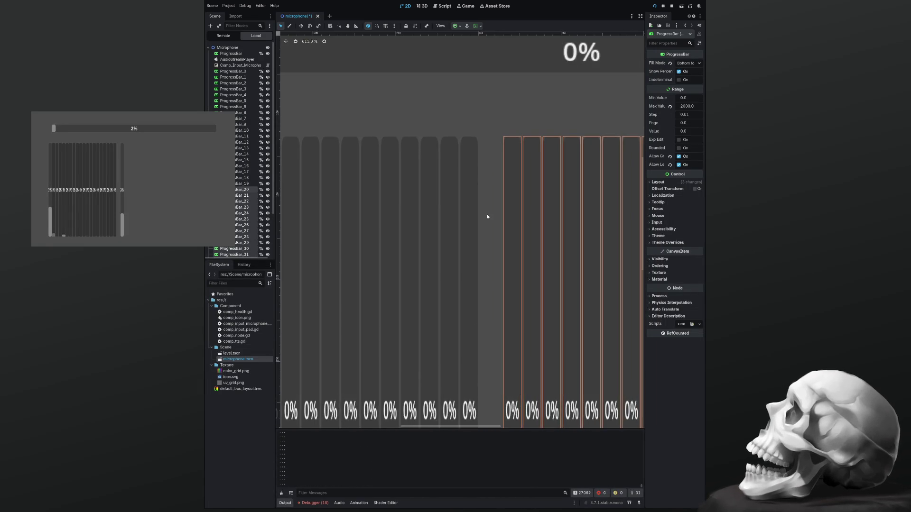
pyautogui.scroll(3, 488, 216)
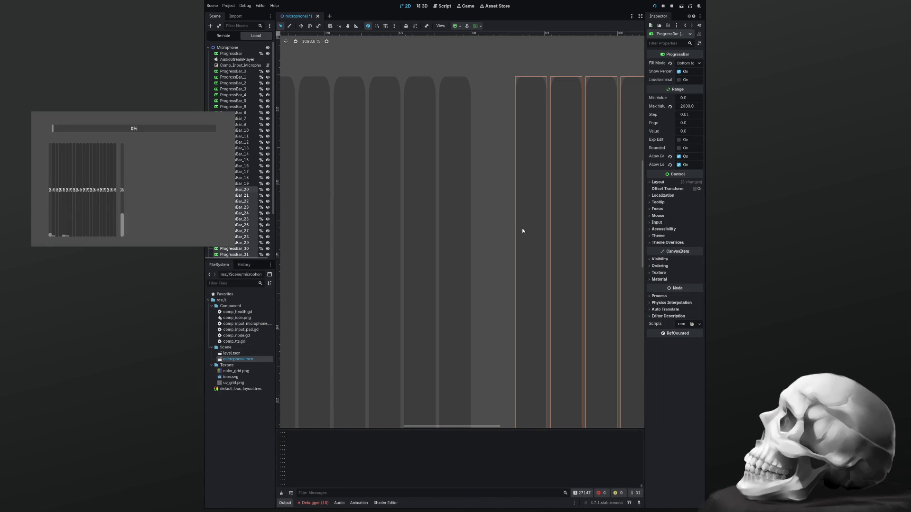
pyautogui.moveTo(519, 231); pyautogui.dragTo(482, 228)
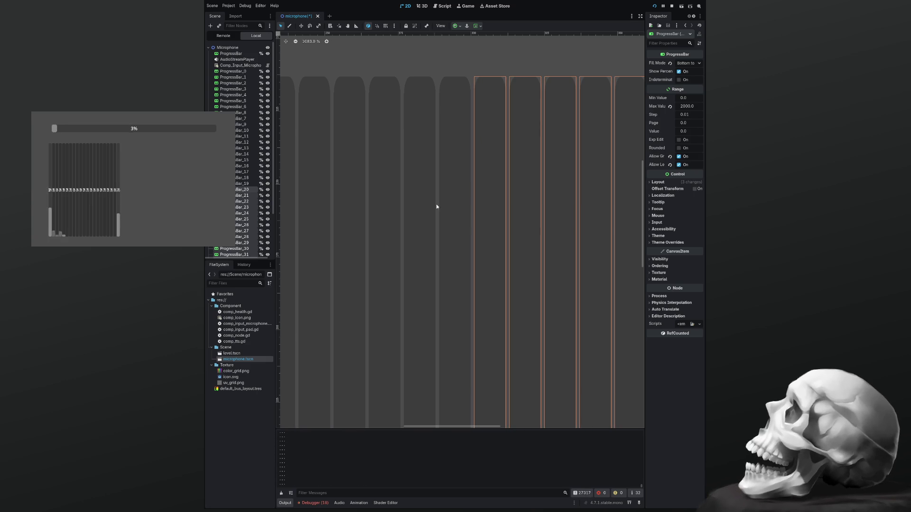
pyautogui.scroll(-5, 428, 200)
pyautogui.scroll(-5, 427, 203)
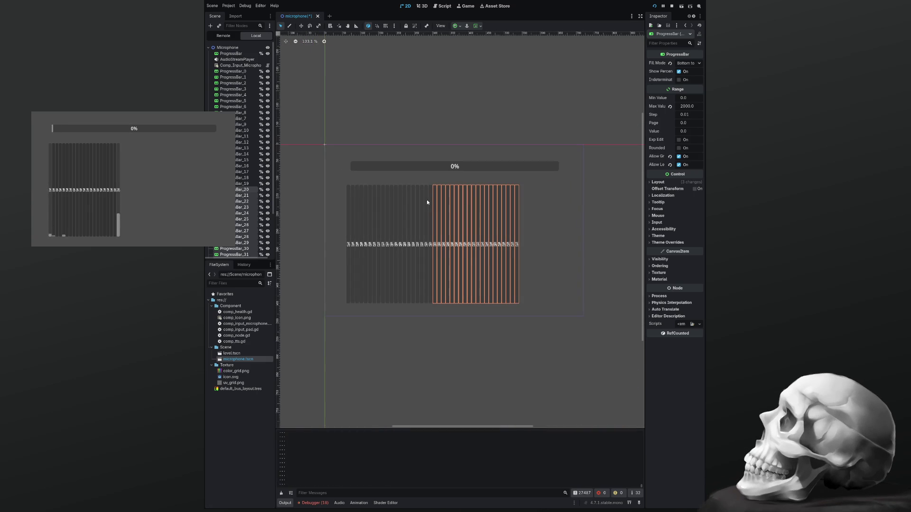
pyautogui.scroll(-2, 247, 182)
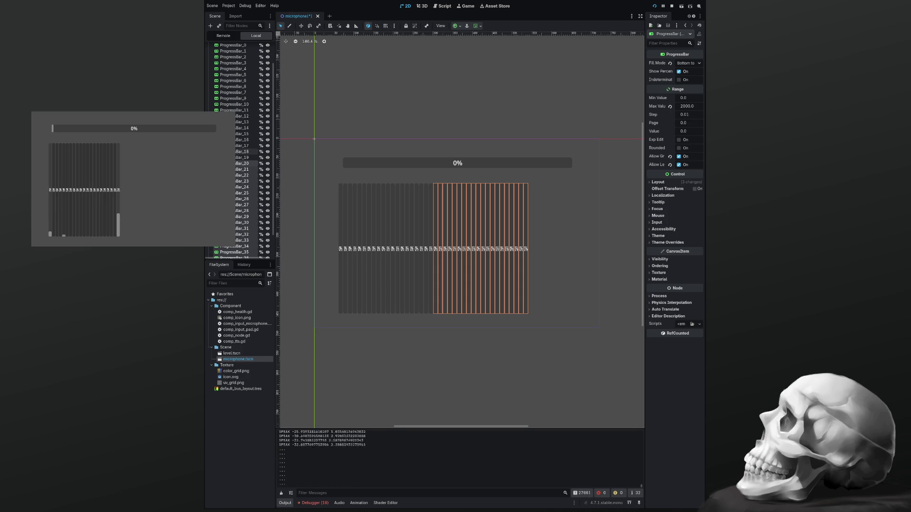
# Step: Box-select all forty bars, shift the row left to centre it, then open the microphone script
pyautogui.moveTo(542, 327)
pyautogui.mouseDown()
pyautogui.moveTo(364, 234)
pyautogui.moveTo(330, 179)
pyautogui.mouseUp()
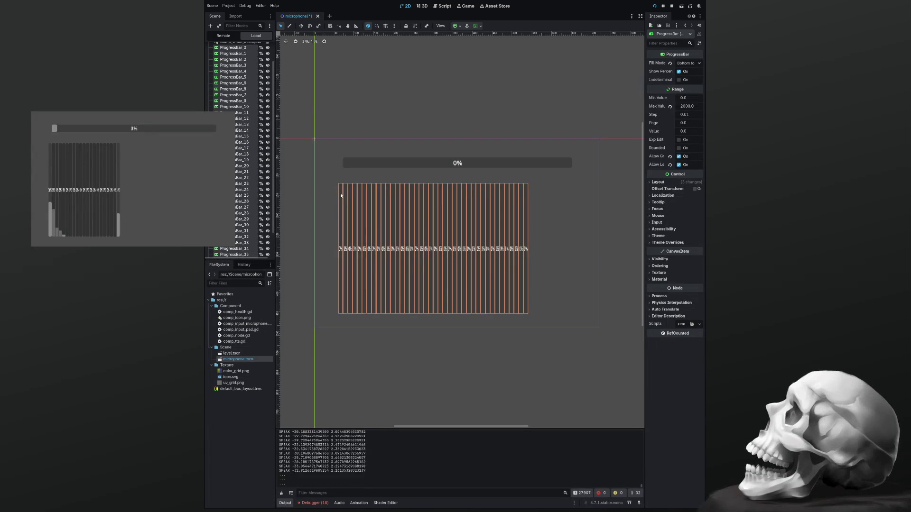
pyautogui.moveTo(339, 195); pyautogui.dragTo(324, 194)
pyautogui.click(536, 313)
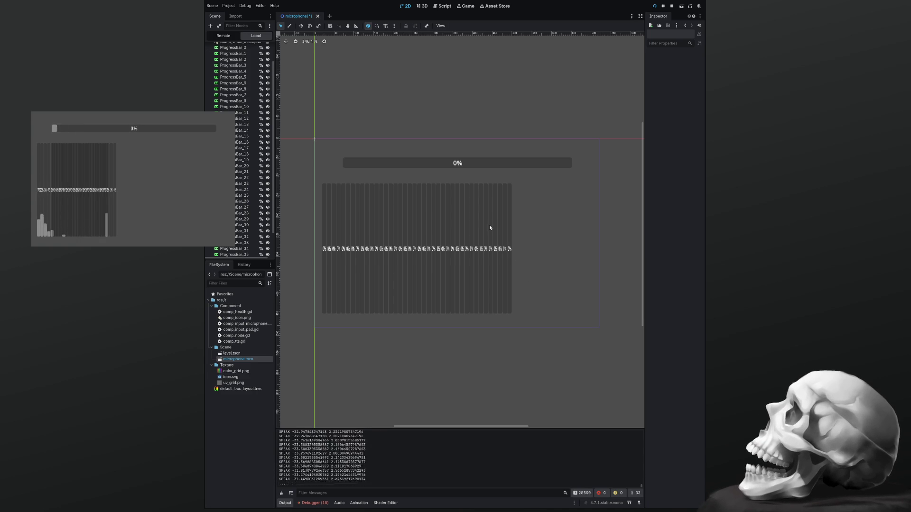
pyautogui.click(444, 6)
# Step: Check slider_list's other uses, then delete its old top-level declaration on lines 21–32
pyautogui.scroll(-2, 257, 215)
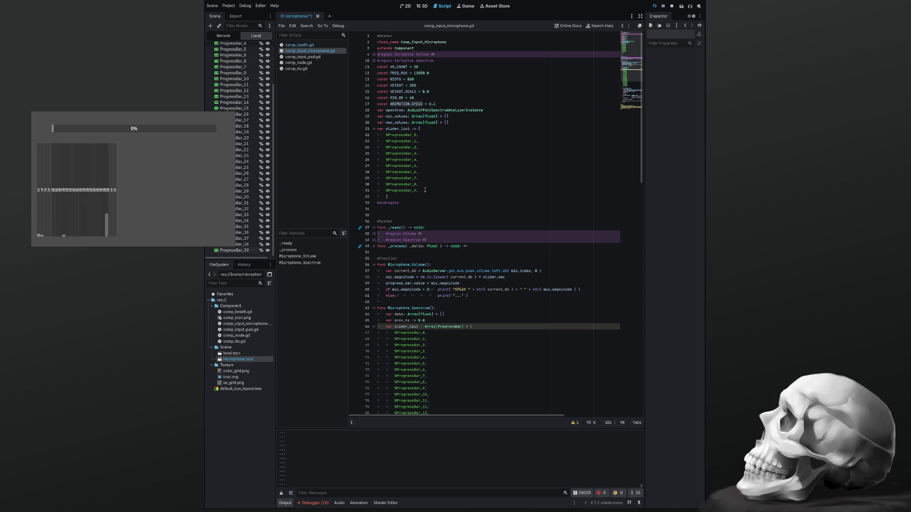
pyautogui.click(399, 128)
pyautogui.doubleClick(399, 128)
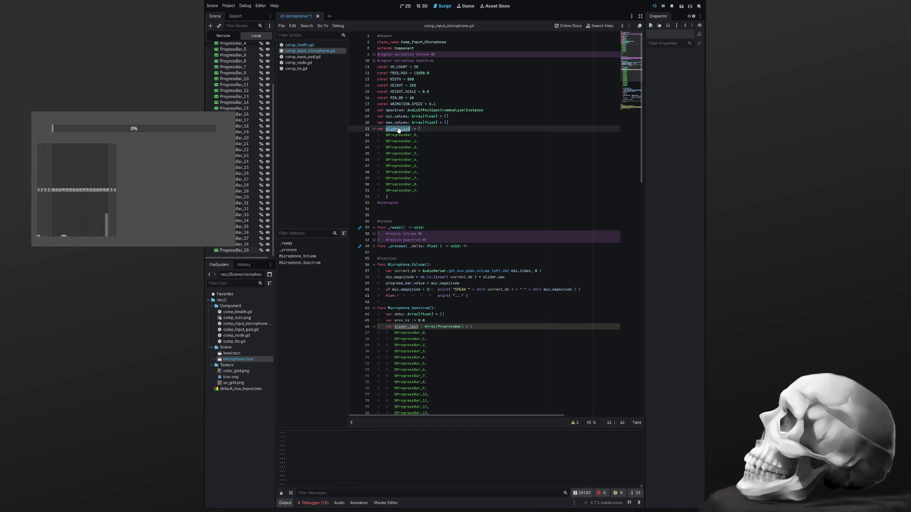
pyautogui.hotkey('ctrl', 'f')
pyautogui.scroll(-3, 413, 151)
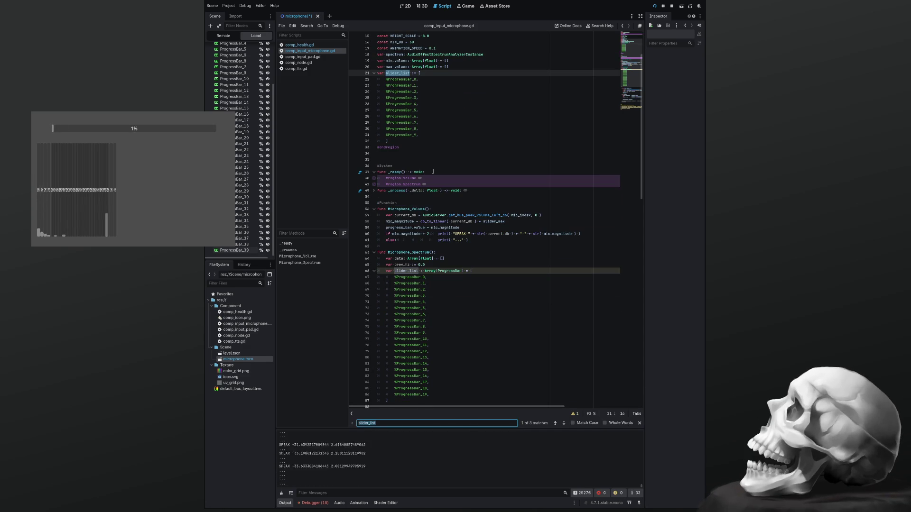
pyautogui.scroll(3, 434, 171)
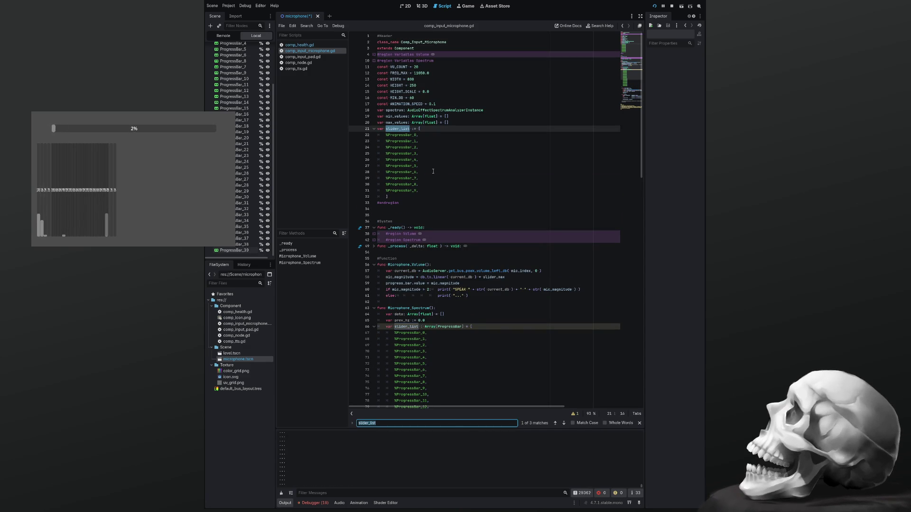
pyautogui.scroll(-3, 433, 171)
pyautogui.scroll(-1, 434, 171)
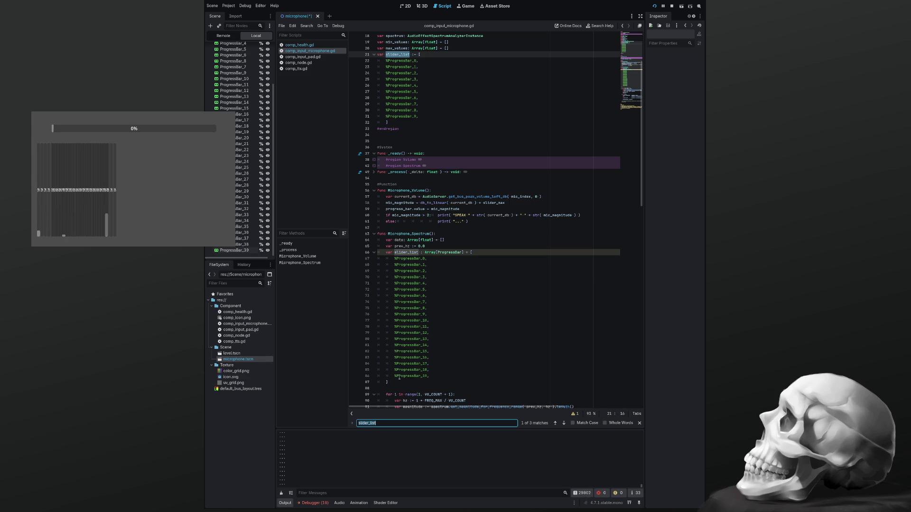
pyautogui.scroll(4, 399, 377)
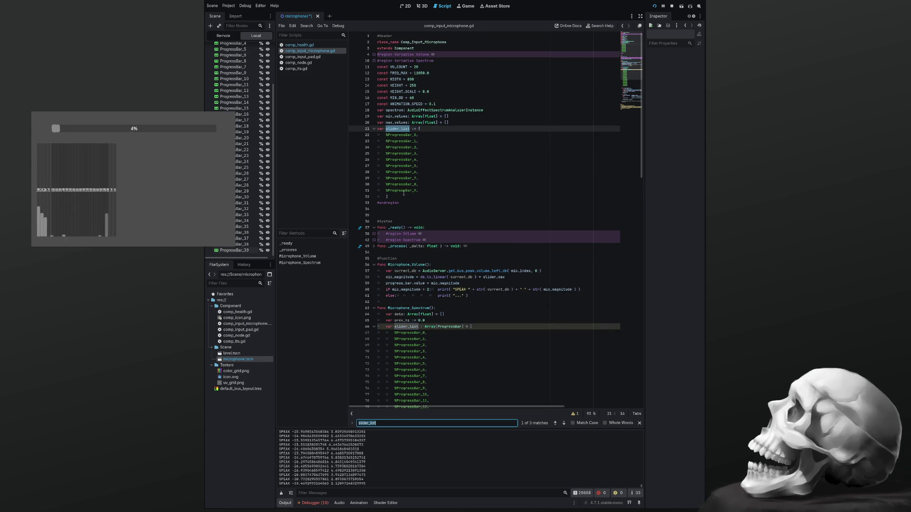
pyautogui.moveTo(394, 197); pyautogui.dragTo(375, 131)
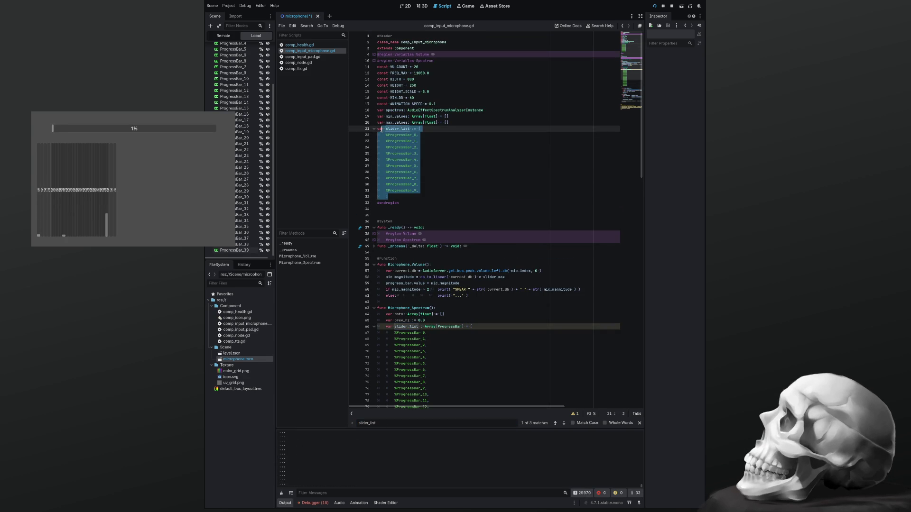
pyautogui.press('Delete')
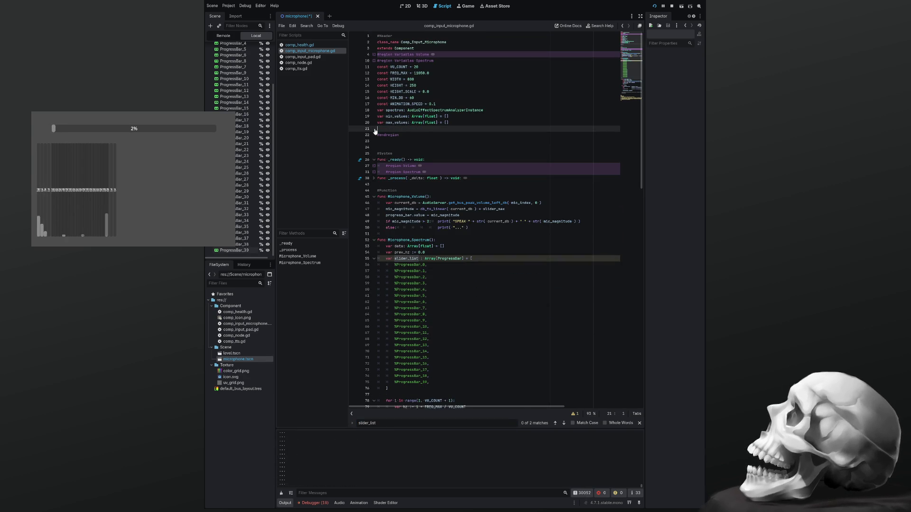
# Step: Copy the %ProgressBar_10–19 entries and paste them twice below ProgressBar_19
pyautogui.scroll(-5, 437, 265)
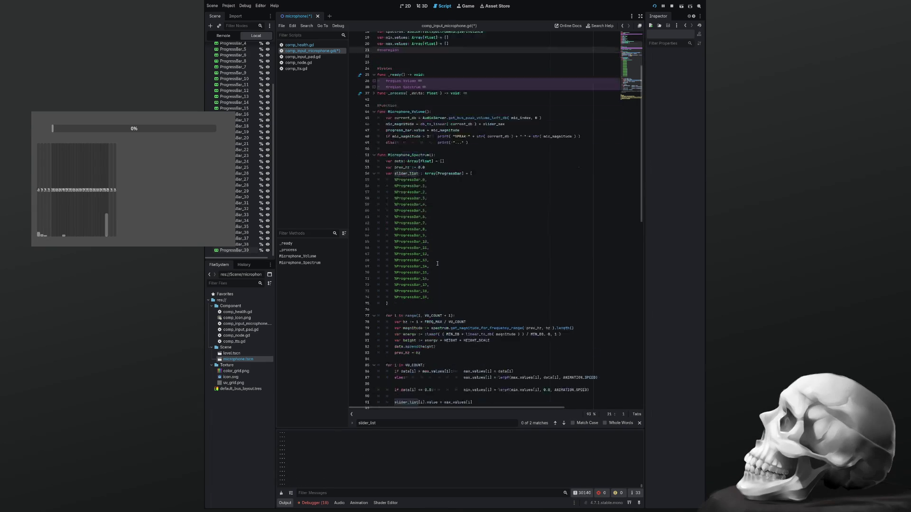
pyautogui.moveTo(437, 265)
pyautogui.mouseDown()
pyautogui.moveTo(408, 260)
pyautogui.moveTo(376, 207)
pyautogui.mouseUp()
pyautogui.hotkey('ctrl', 'c')
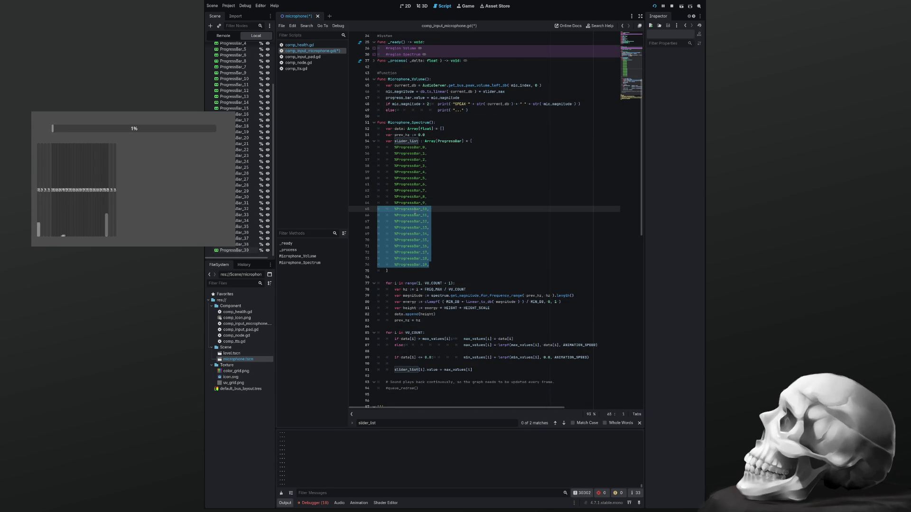
pyautogui.press('Right')
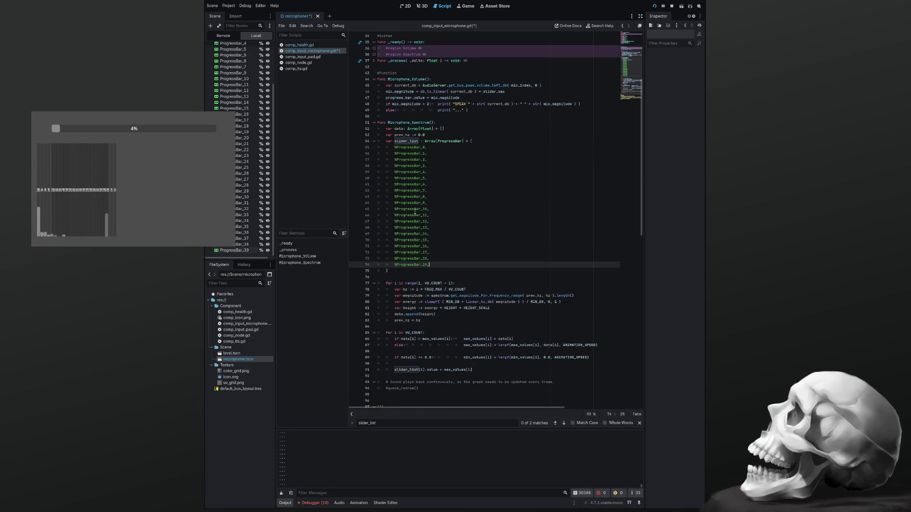
pyautogui.press('Return')
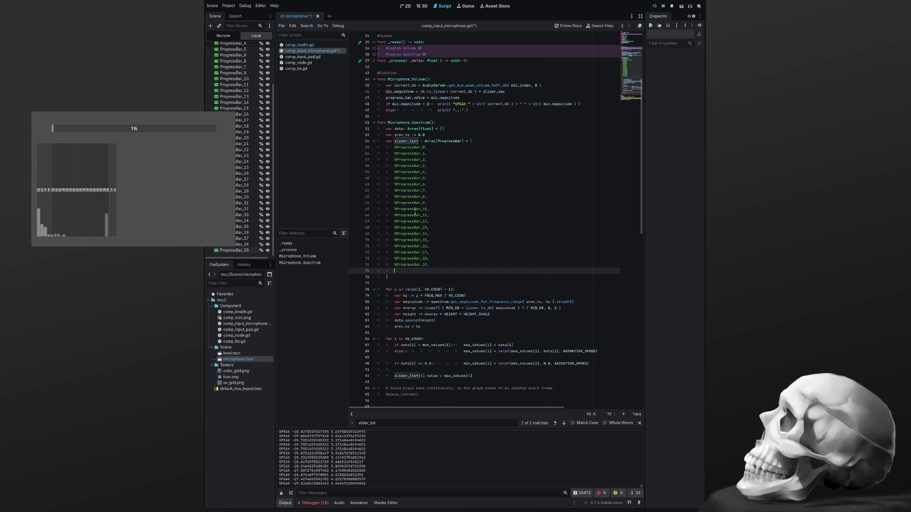
pyautogui.hotkey('ctrl', 'v')
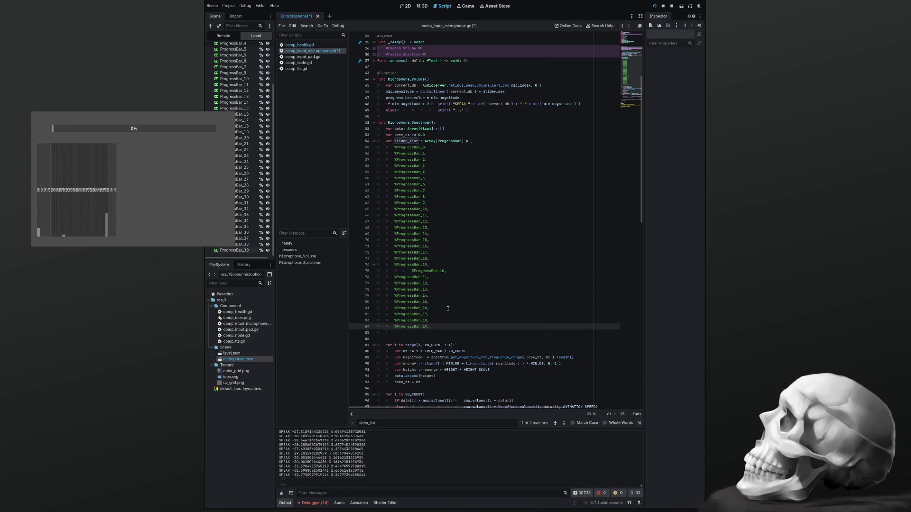
pyautogui.press('Return')
pyautogui.hotkey('ctrl', 'v')
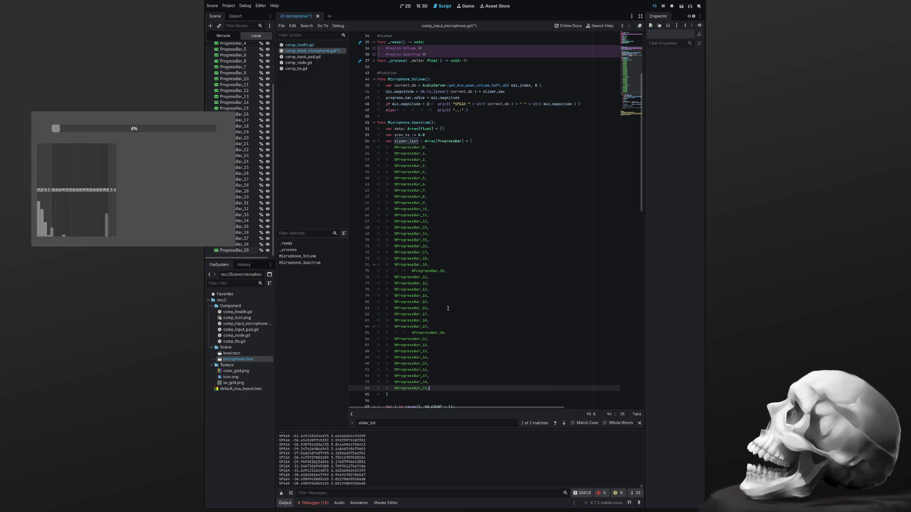
pyautogui.press('Up')
pyautogui.press('Up')
pyautogui.press('Up')
pyautogui.press('Down')
pyautogui.press('Down')
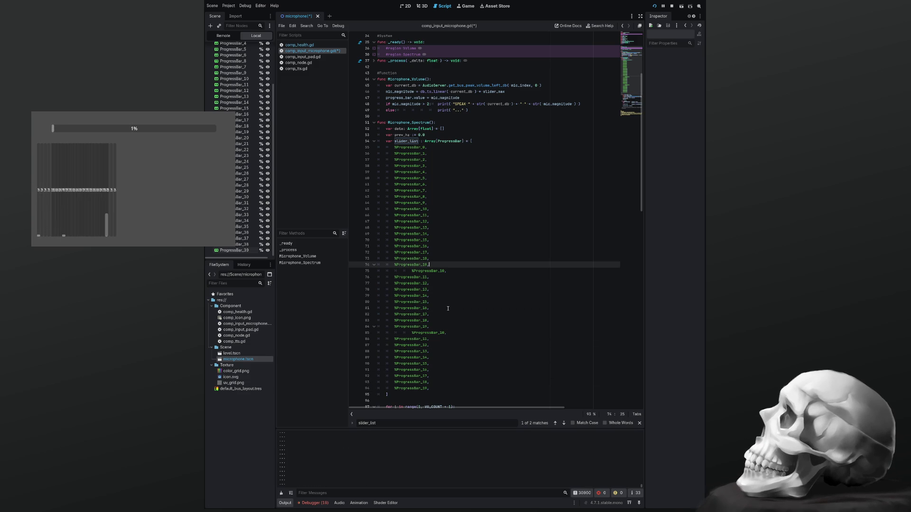
# Step: Renumber the first pasted block to %ProgressBar_20 through %ProgressBar_29
pyautogui.press('Left')
pyautogui.press('Left')
pyautogui.press('BackSpace')
pyautogui.write('2')
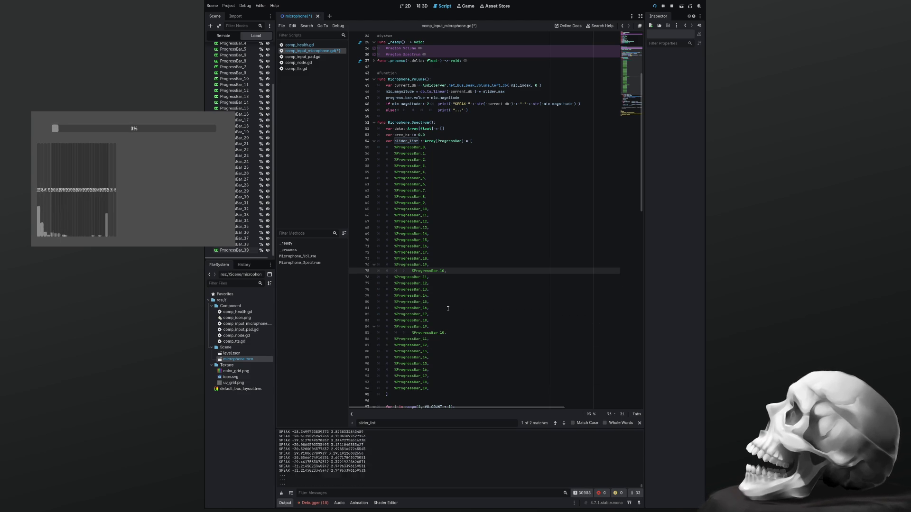
pyautogui.press('Down')
pyautogui.press('BackSpace')
pyautogui.write('2')
pyautogui.press('Down')
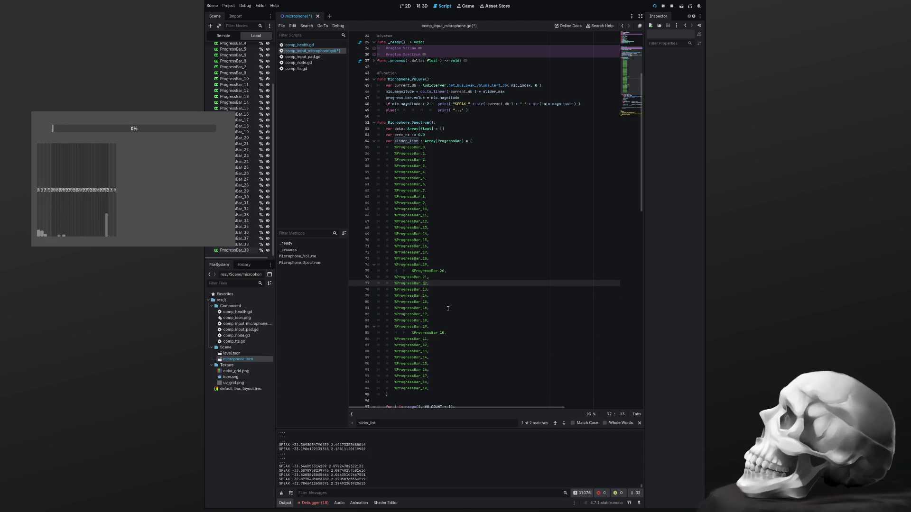
pyautogui.press('BackSpace')
pyautogui.write('2')
pyautogui.press('Down')
pyautogui.press('BackSpace')
pyautogui.write('2')
pyautogui.press('Down')
pyautogui.press('BackSpace')
pyautogui.write('2')
pyautogui.press('Down')
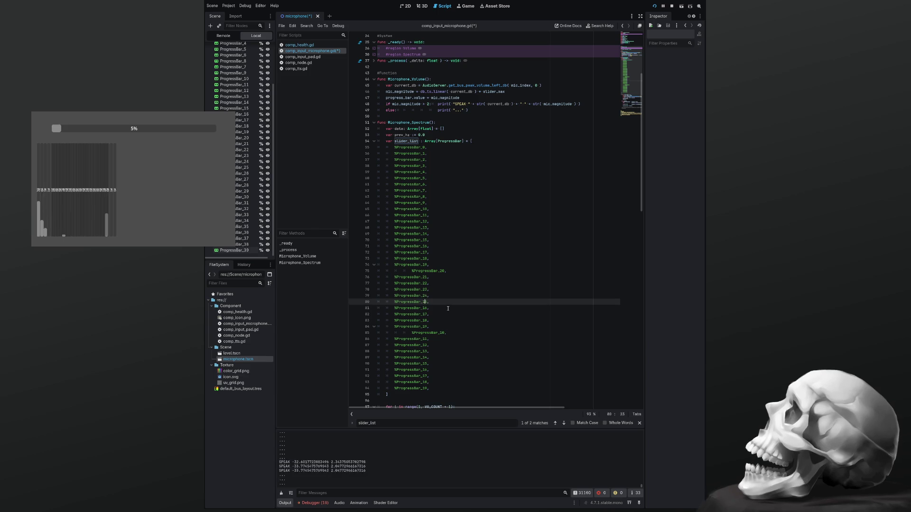
pyautogui.press('BackSpace')
pyautogui.write('2')
pyautogui.press('Down')
pyautogui.press('BackSpace')
pyautogui.write('2')
pyautogui.press('Down')
pyautogui.press('BackSpace')
pyautogui.write('2')
pyautogui.press('Down')
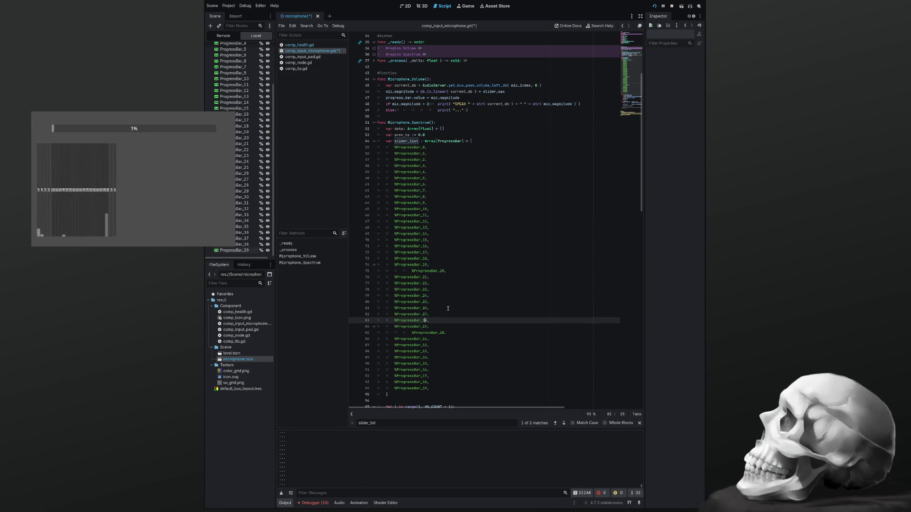
pyautogui.press('BackSpace')
pyautogui.write('2')
pyautogui.press('Down')
pyautogui.press('BackSpace')
pyautogui.write('2')
pyautogui.press('Down')
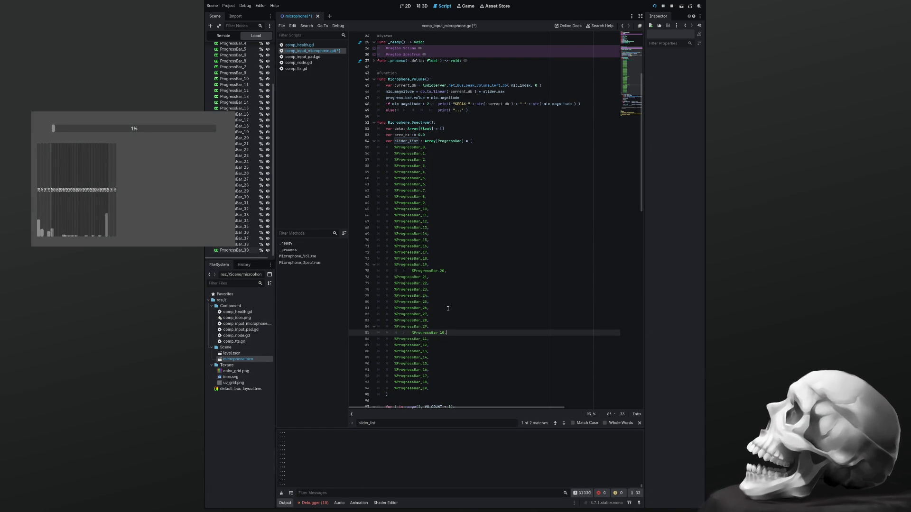
# Step: Renumber the second pasted block to %ProgressBar_30 through %ProgressBar_39
pyautogui.write('3')
pyautogui.press('Down')
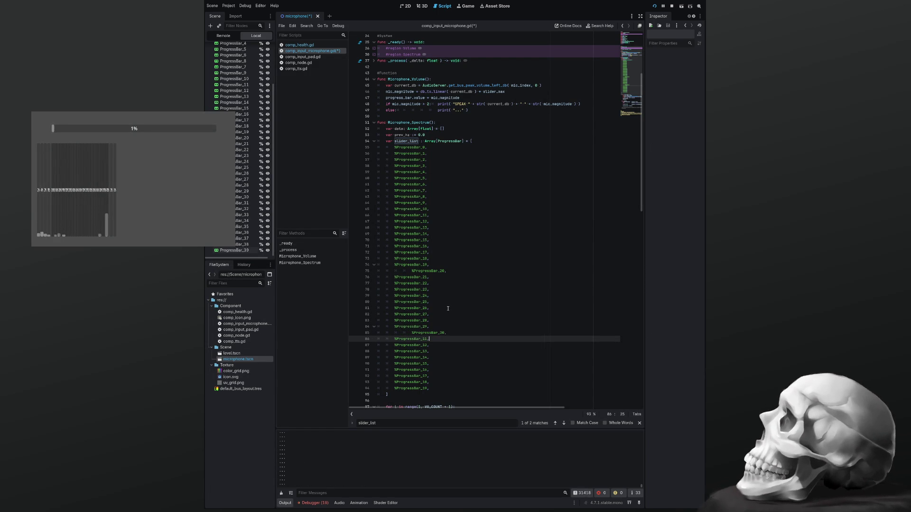
pyautogui.press('BackSpace')
pyautogui.write('3')
pyautogui.press('Down')
pyautogui.press('BackSpace')
pyautogui.write('3')
pyautogui.press('Down')
pyautogui.press('BackSpace')
pyautogui.write('3')
pyautogui.press('Down')
pyautogui.press('BackSpace')
pyautogui.write('3')
pyautogui.press('Down')
pyautogui.press('BackSpace')
pyautogui.write('3')
pyautogui.press('Down')
pyautogui.press('BackSpace')
pyautogui.write('3')
pyautogui.press('Down')
pyautogui.press('BackSpace')
pyautogui.write('3')
pyautogui.press('Down')
pyautogui.press('BackSpace')
pyautogui.write('3')
pyautogui.press('Down')
pyautogui.press('BackSpace')
pyautogui.write('3')
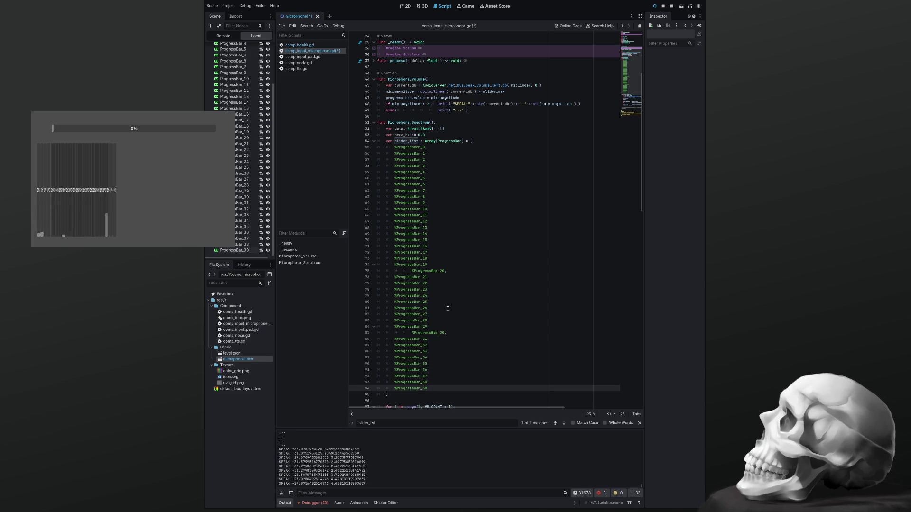
# Step: Remove the extra indentation before ProgressBar_30 and ProgressBar_20, then save the script
pyautogui.press('Up')
pyautogui.press('Up')
pyautogui.press('Up')
pyautogui.press('Up')
pyautogui.press('Up')
pyautogui.press('Up')
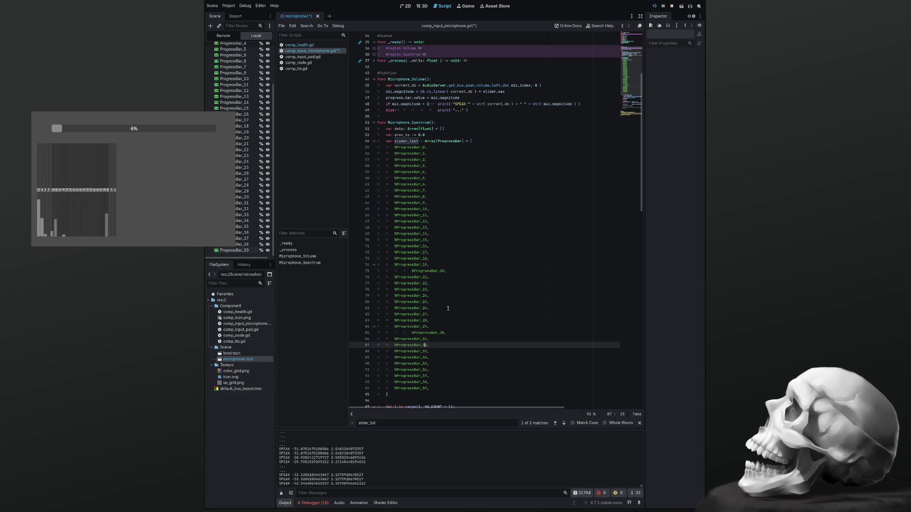
pyautogui.press('Home')
pyautogui.press('BackSpace')
pyautogui.press('BackSpace')
pyautogui.press('Up')
pyautogui.press('Up')
pyautogui.press('Up')
pyautogui.press('Up')
pyautogui.press('Up')
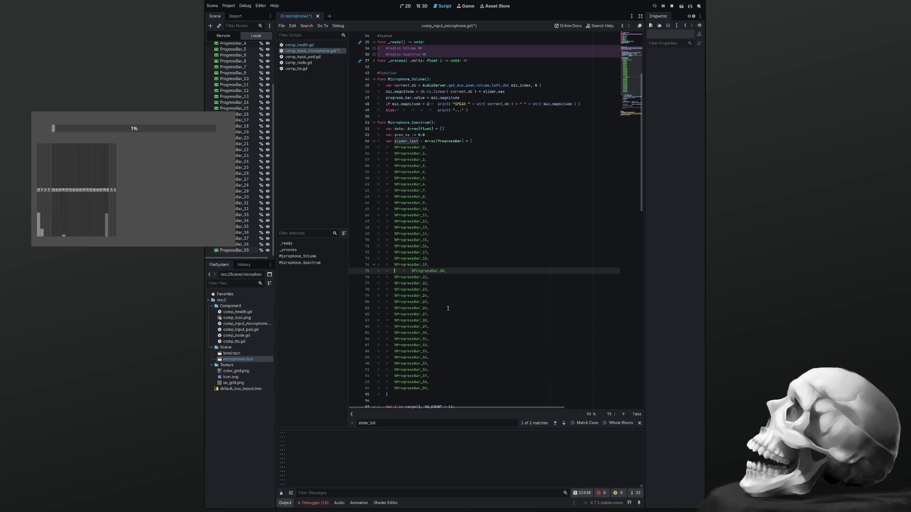
pyautogui.press('Home')
pyautogui.press('BackSpace')
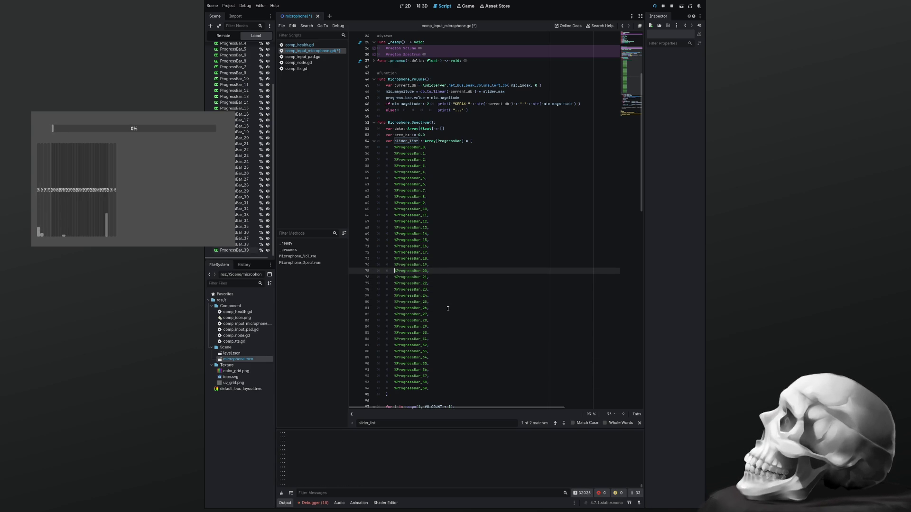
pyautogui.hotkey('ctrl', 's')
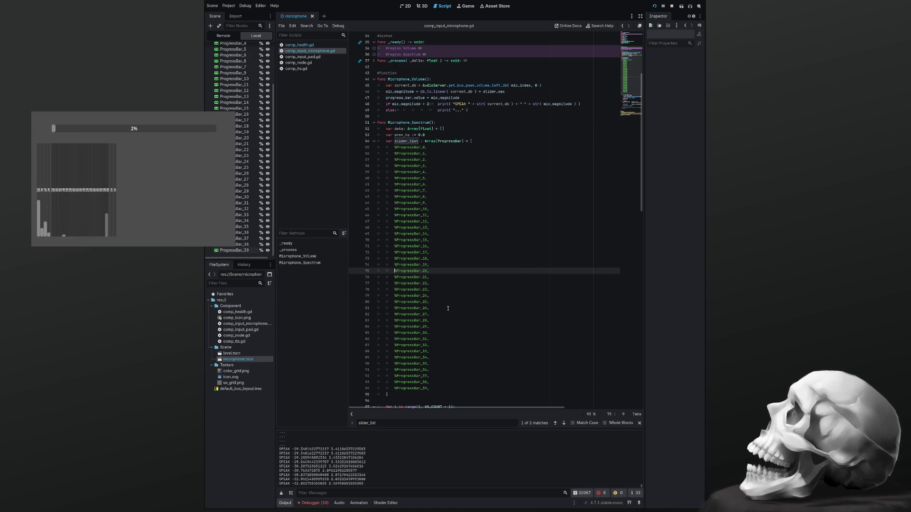
# Step: Fold the slider_list array on line 54 and restart the game to show the wider bar row
pyautogui.click(374, 141)
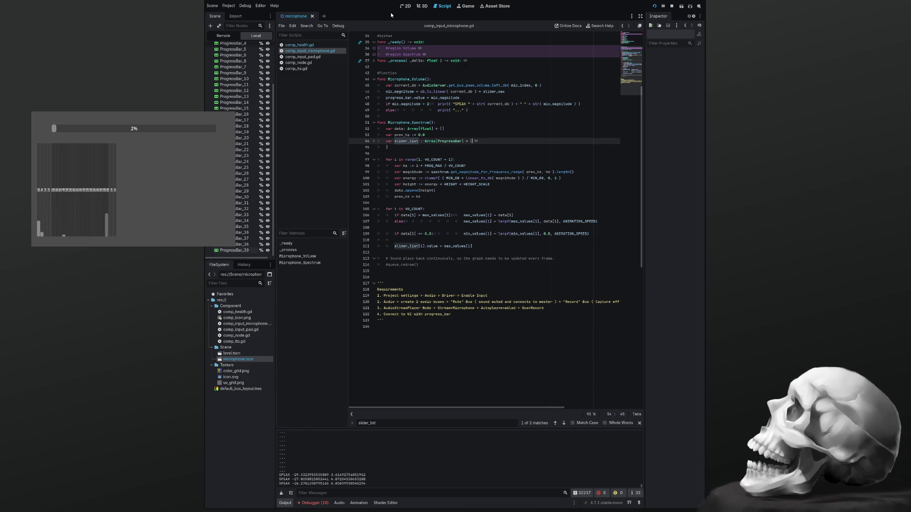
pyautogui.press('F8')
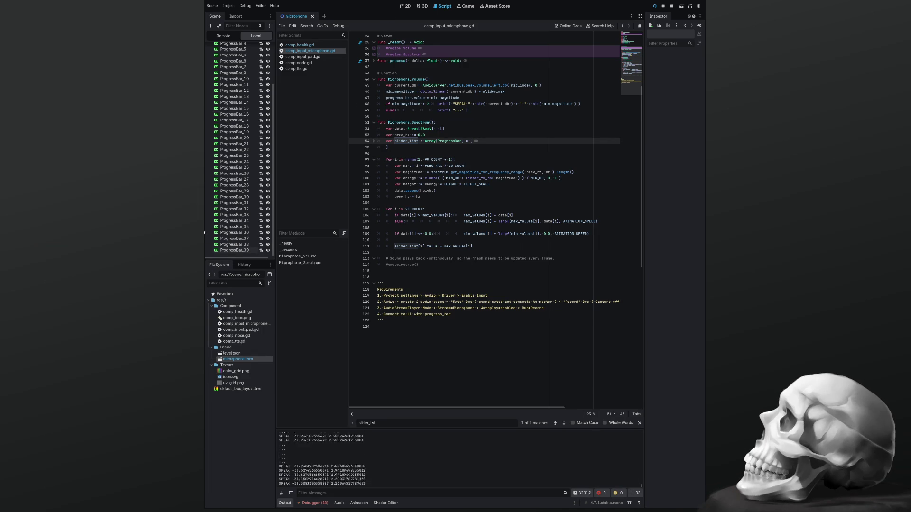
pyautogui.click(426, 287)
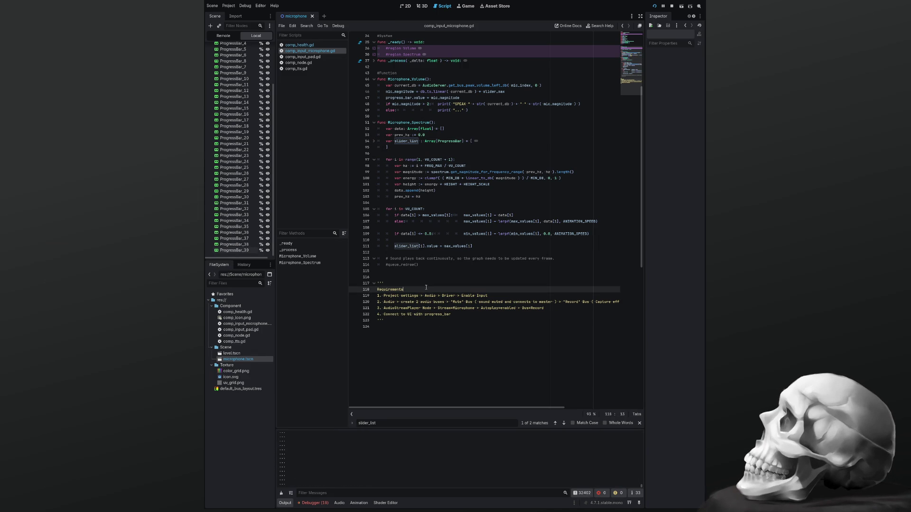
pyautogui.press('F5')
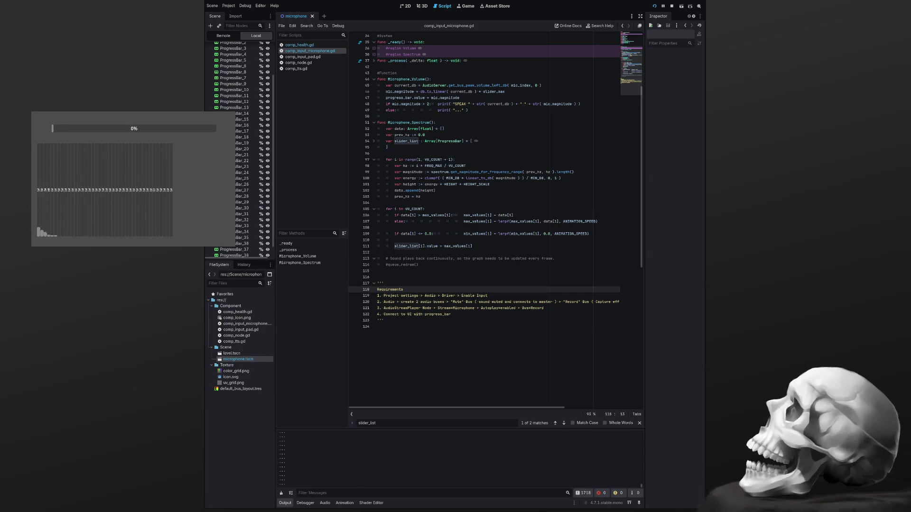
pyautogui.scroll(6, 484, 214)
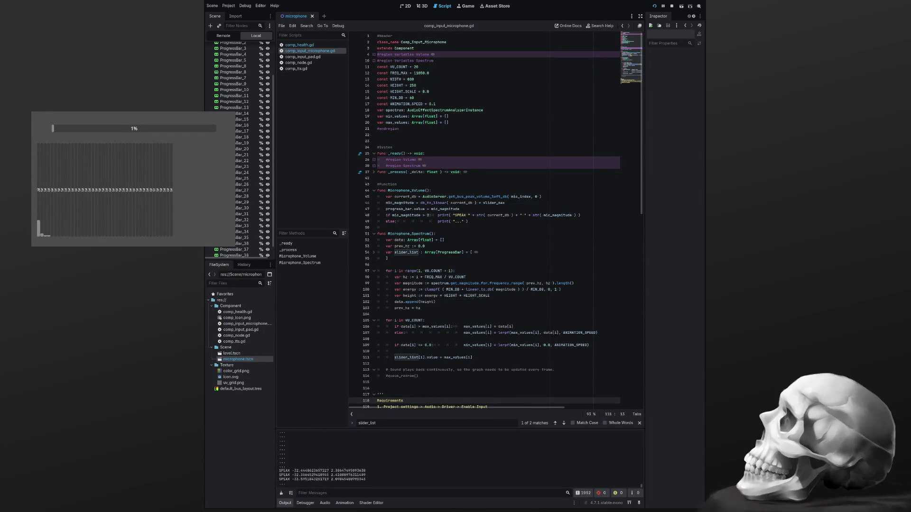
# Step: Change const VU_COUNT from 20 to 40 and restart the project
pyautogui.click(418, 67)
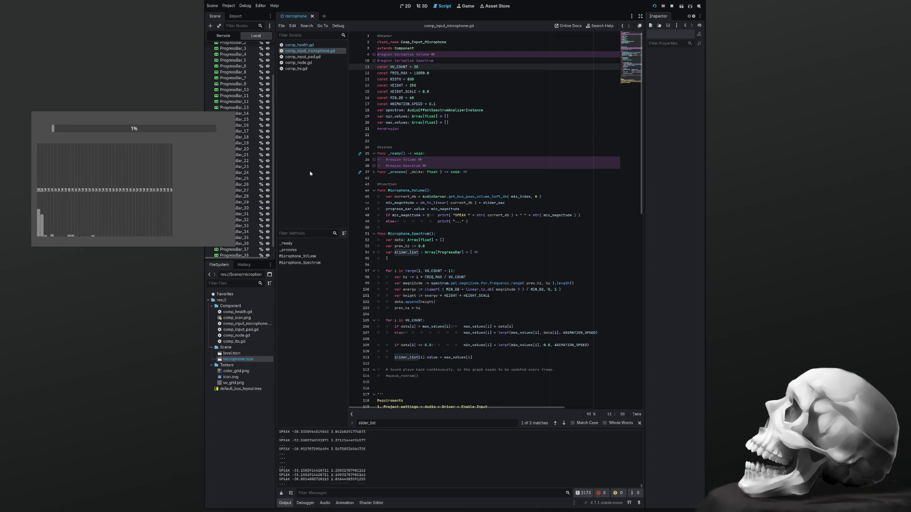
pyautogui.press('F8')
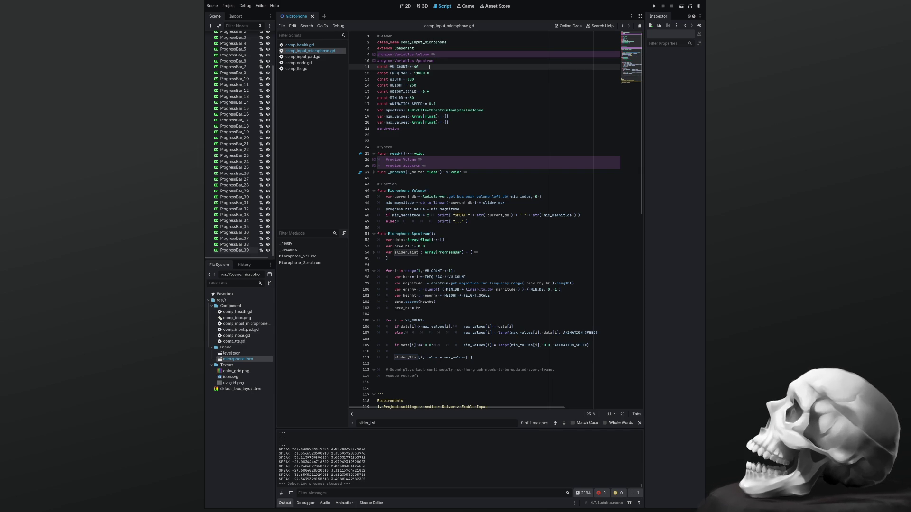
pyautogui.press('F5')
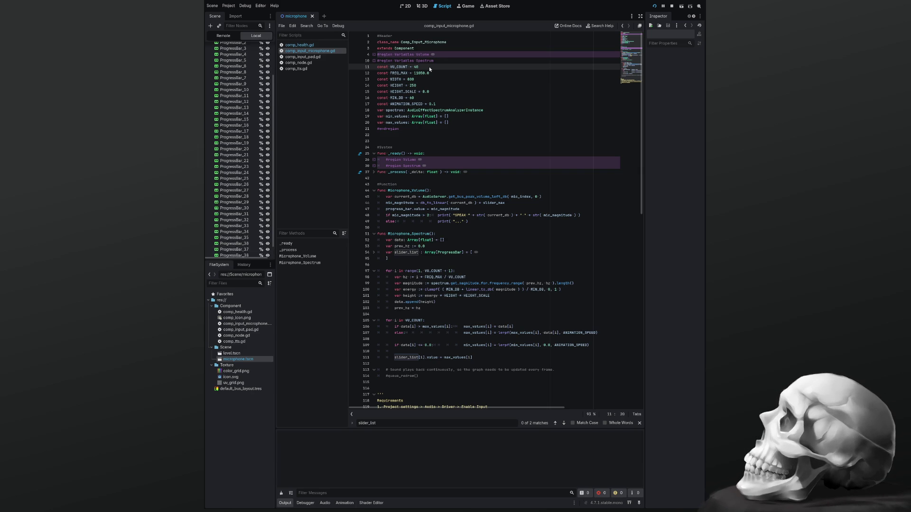
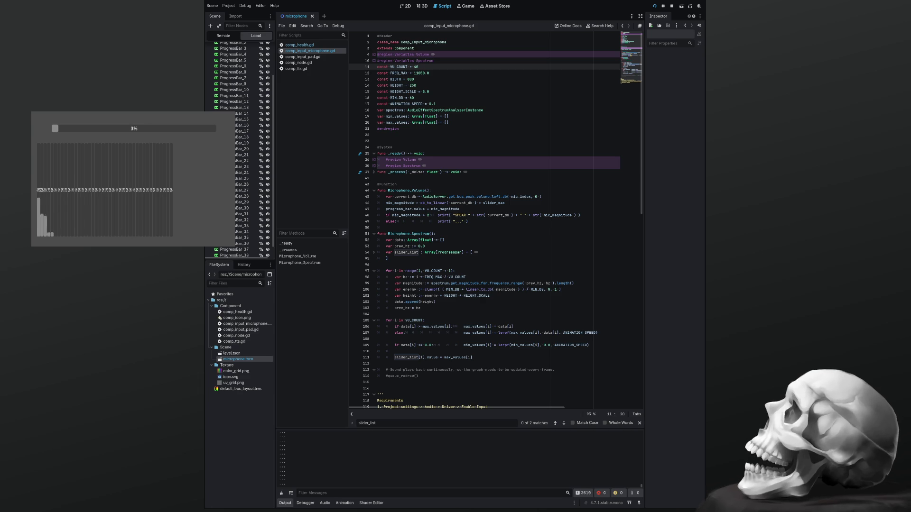
# Step: Select VU_COUNT in the microphone script to see where it is used
pyautogui.scroll(-3, 496, 221)
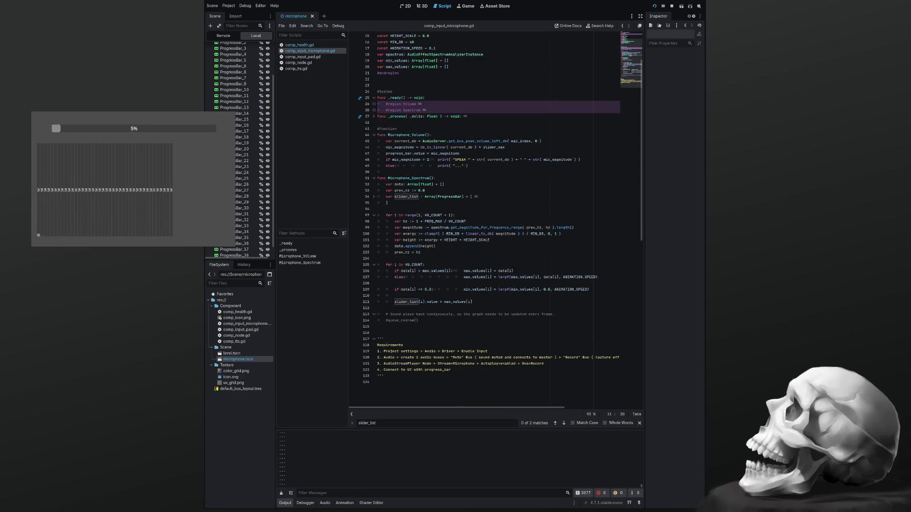
pyautogui.doubleClick(414, 265)
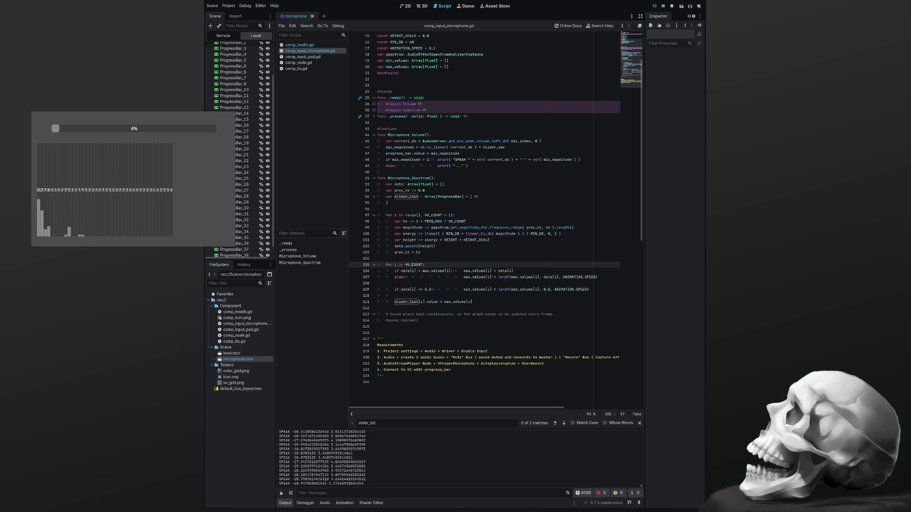
pyautogui.scroll(5, 448, 287)
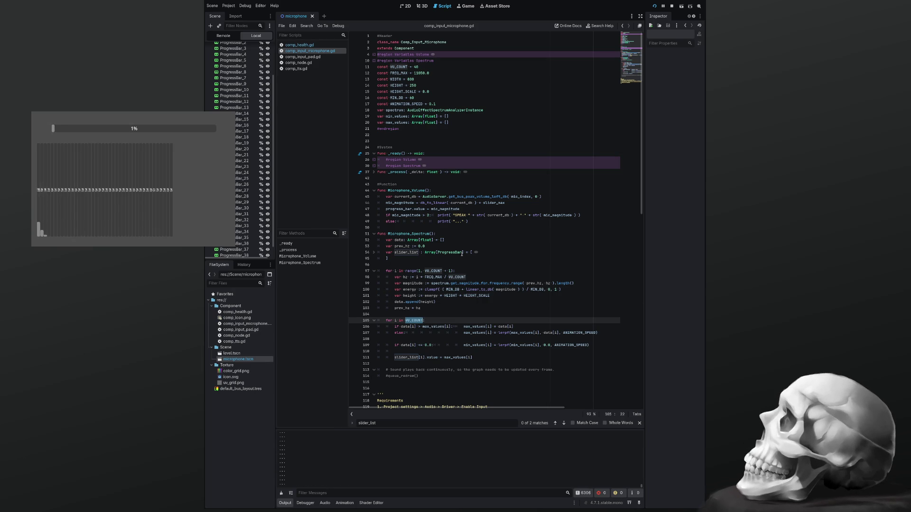
# Step: Search the script for i as a whole word, with Match Case left off
pyautogui.click(396, 271)
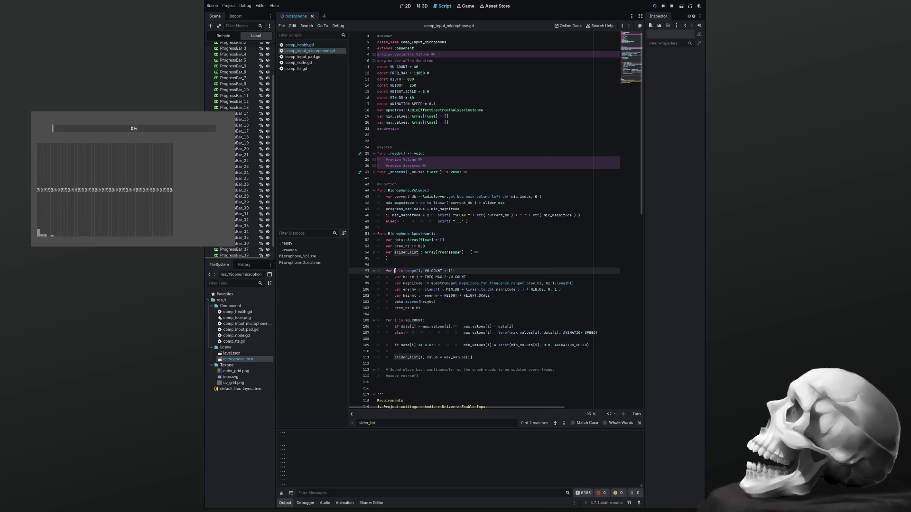
pyautogui.hotkey('ctrl', 'f')
pyautogui.write('i')
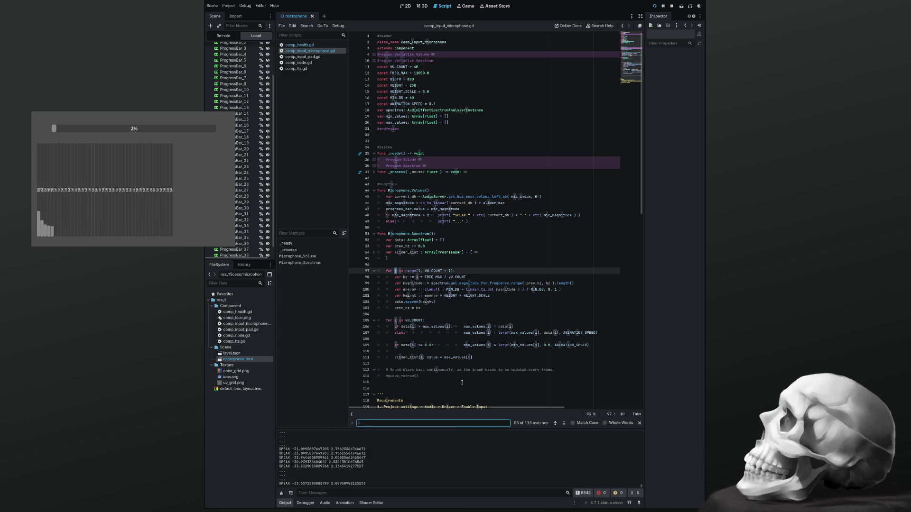
pyautogui.click(572, 423)
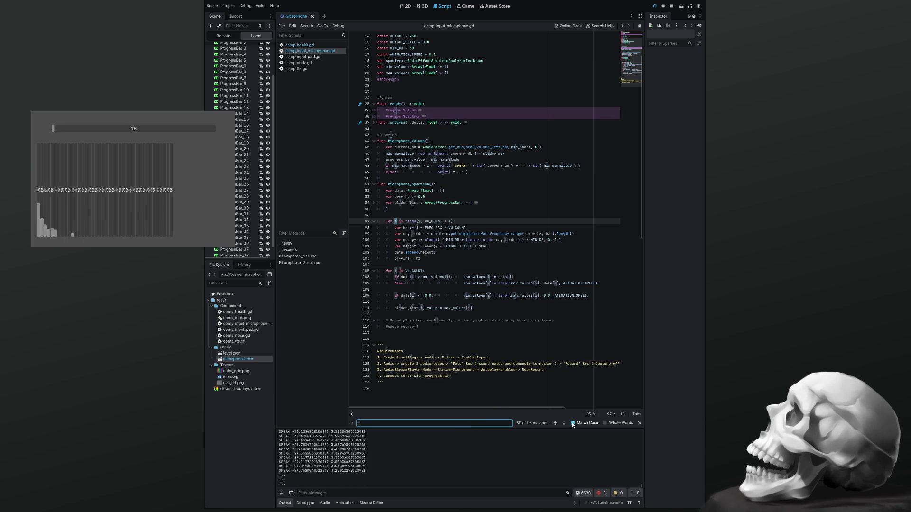
pyautogui.click(572, 424)
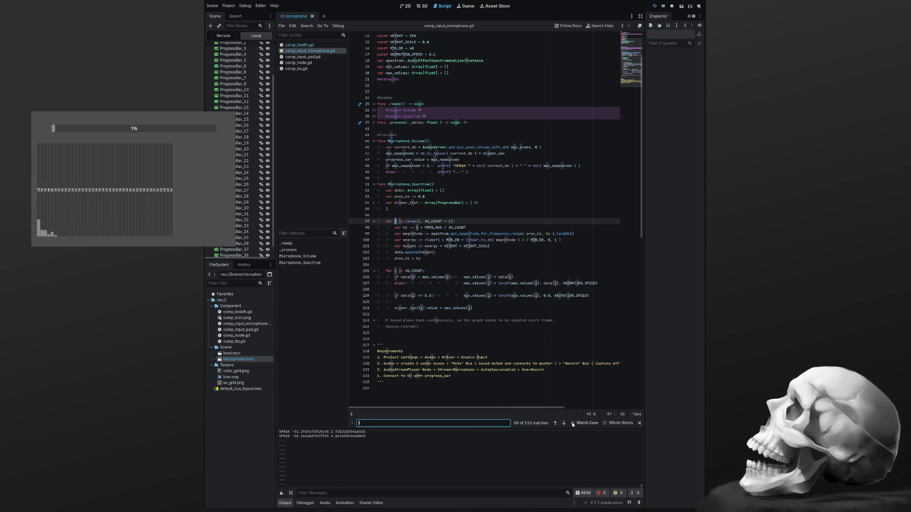
pyautogui.click(605, 423)
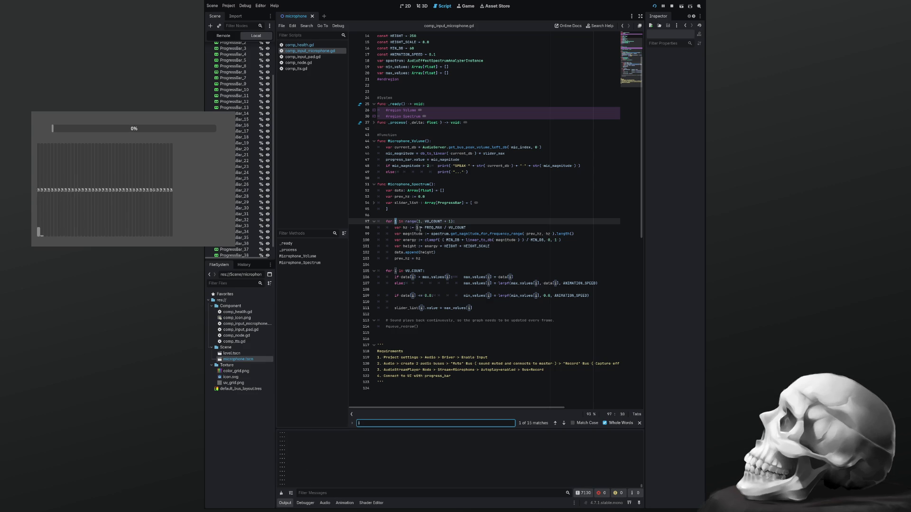
# Step: Select both spectrum loops on lines 97–111
pyautogui.moveTo(421, 259)
pyautogui.mouseDown()
pyautogui.moveTo(378, 253)
pyautogui.moveTo(366, 232)
pyautogui.mouseUp()
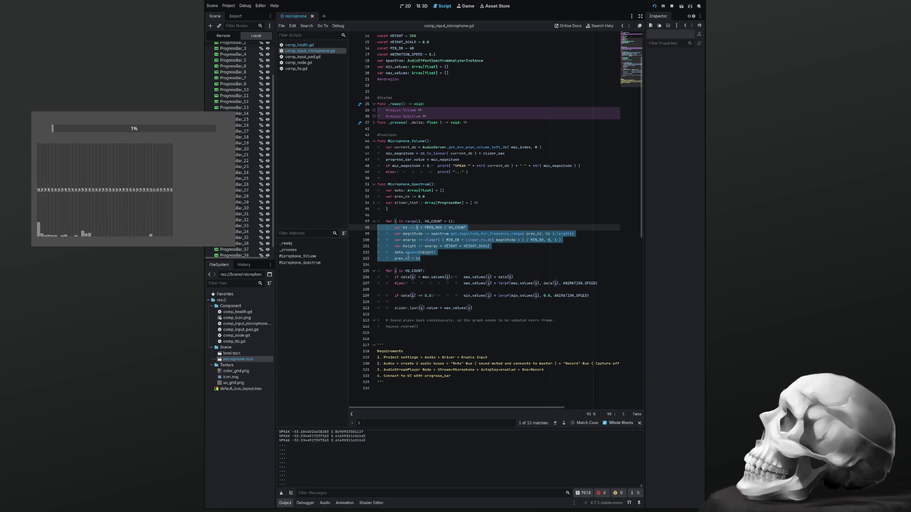
pyautogui.click(429, 271)
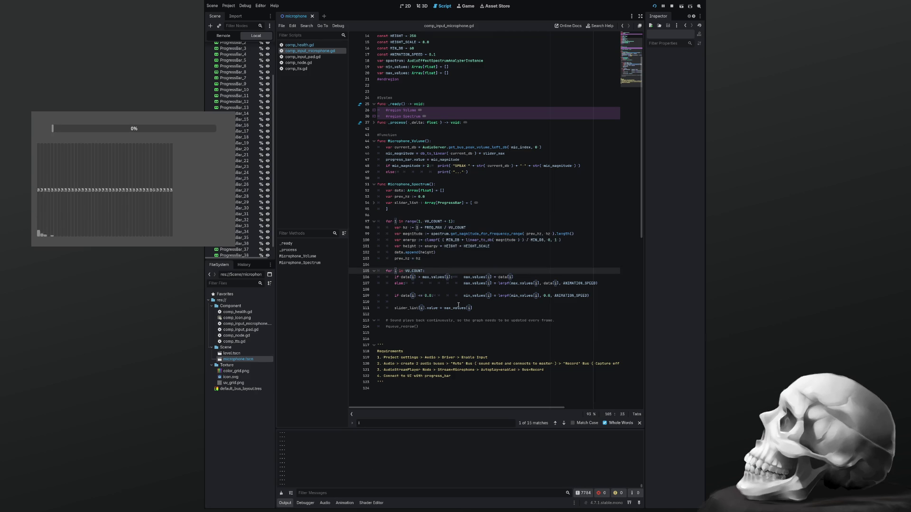
pyautogui.moveTo(478, 308)
pyautogui.mouseDown()
pyautogui.moveTo(379, 268)
pyautogui.moveTo(374, 224)
pyautogui.mouseUp()
pyautogui.hotkey('ctrl', 'c')
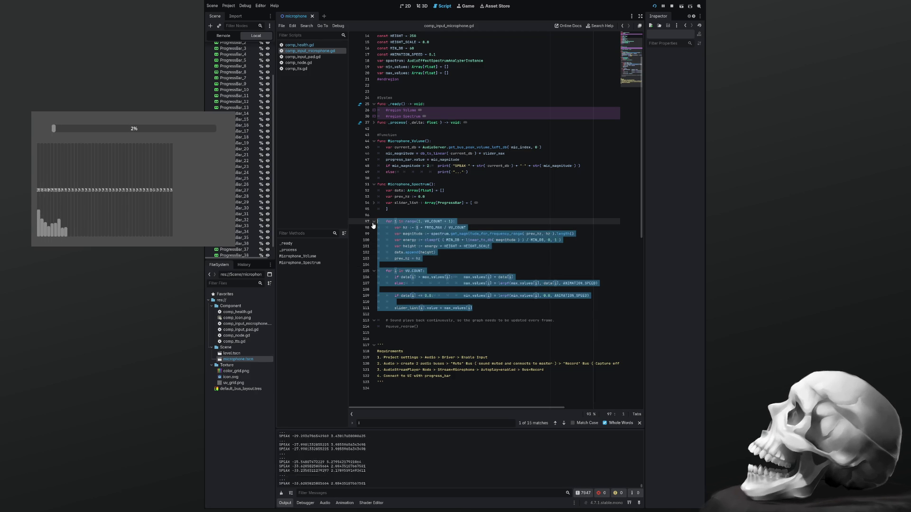
# Step: Comment out the spectrum loops on lines 97–111 and paste a live copy below
pyautogui.hotkey('ctrl', 'k')
pyautogui.press('Right')
pyautogui.press('Return')
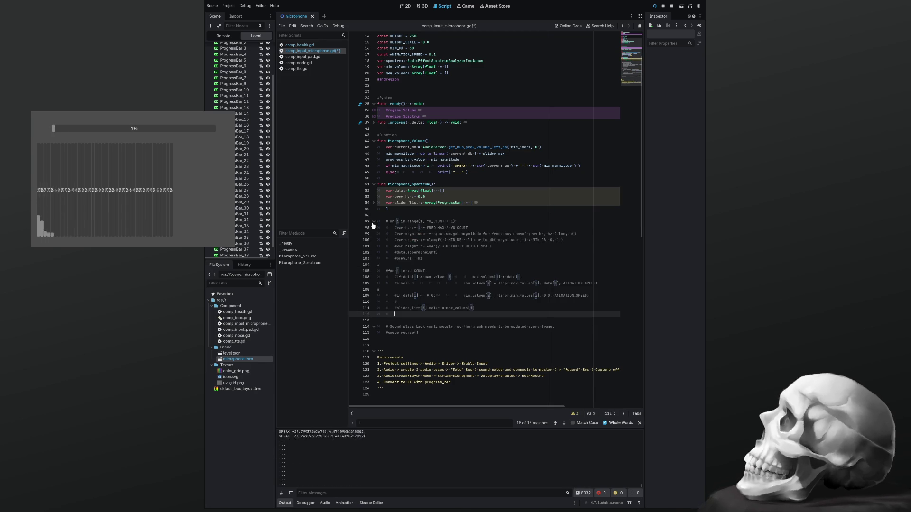
pyautogui.press('Return')
pyautogui.hotkey('shift', 'Home')
pyautogui.hotkey('ctrl', 'v')
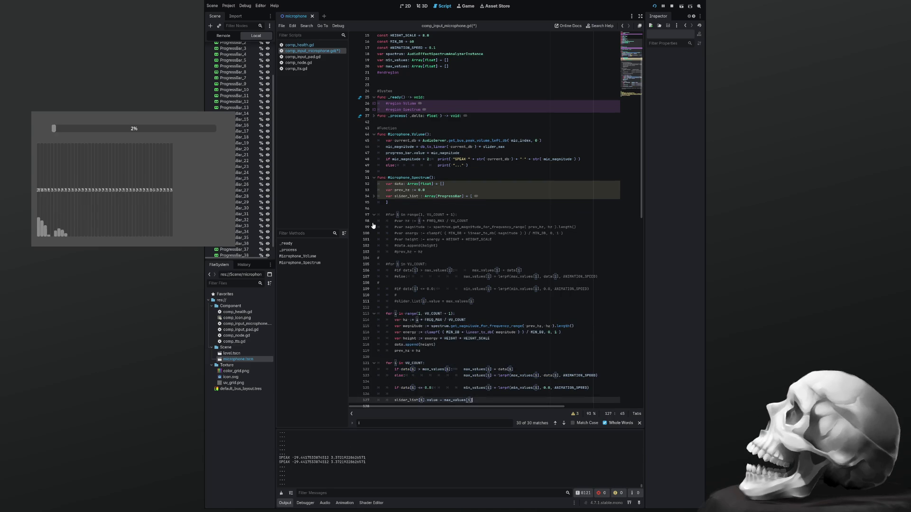
# Step: Move the 'for i in VU_COUNT:' header up to line 114, above the per-bar calculations
pyautogui.scroll(-3, 452, 259)
pyautogui.scroll(-3, 452, 258)
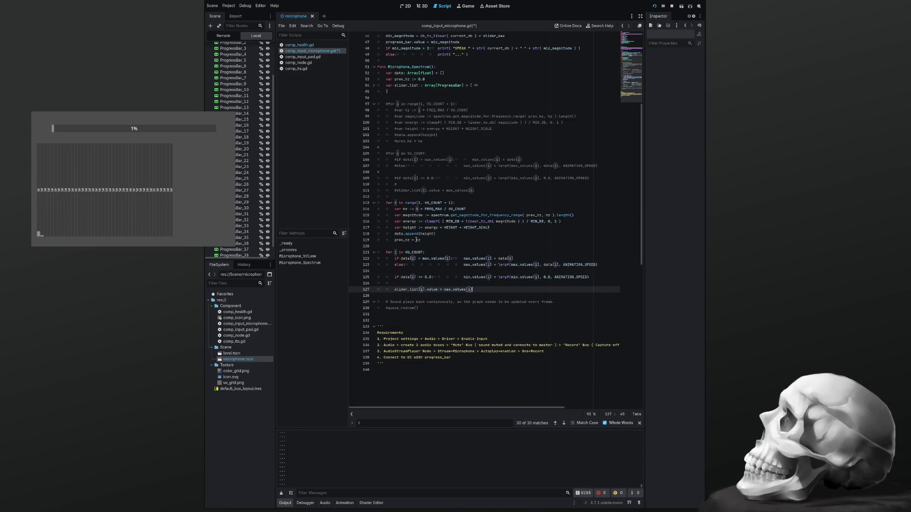
pyautogui.click(431, 252)
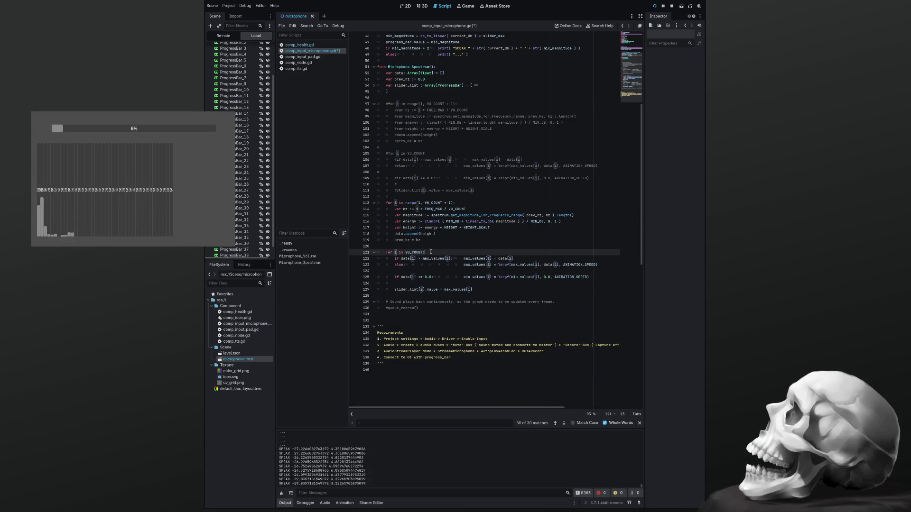
pyautogui.hotkey('alt', 'Up')
pyautogui.hotkey('alt', 'Up')
pyautogui.hotkey('alt', 'Up')
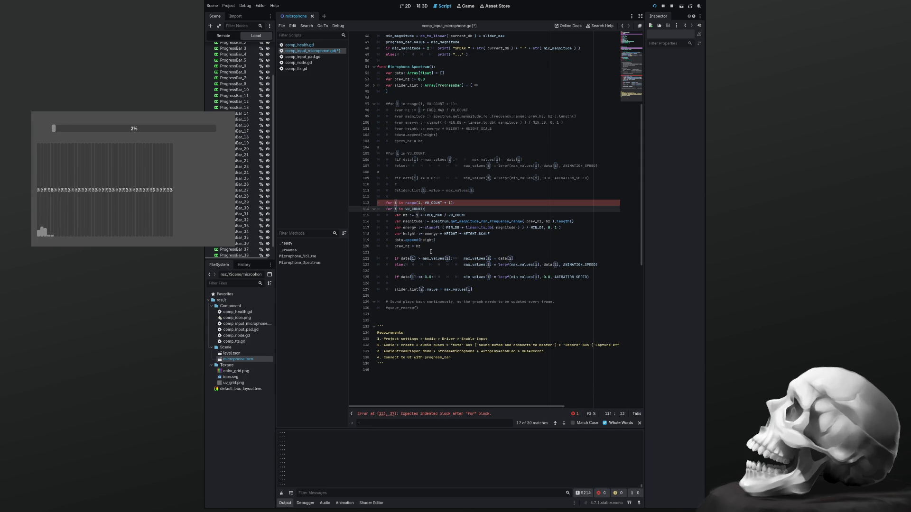
# Step: Delete the redundant range loop header and its leftover blank line
pyautogui.press('Up')
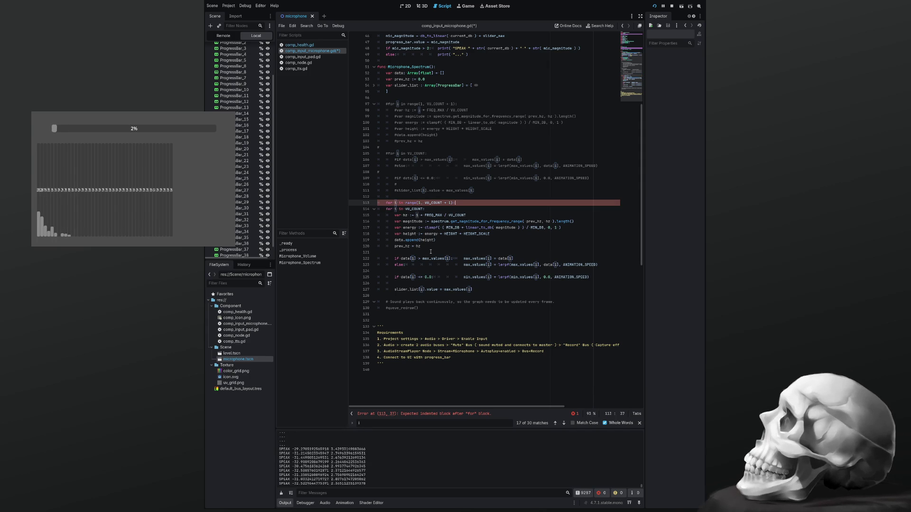
pyautogui.hotkey('shift', 'Home')
pyautogui.press('Delete')
pyautogui.press('Delete')
pyautogui.press('Down')
# Step: Fix the hz formula on line 114 to use (i + 1) and close the parenthesis after FREQ_MAX
pyautogui.press('Right')
pyautogui.press('Right')
pyautogui.press('Right')
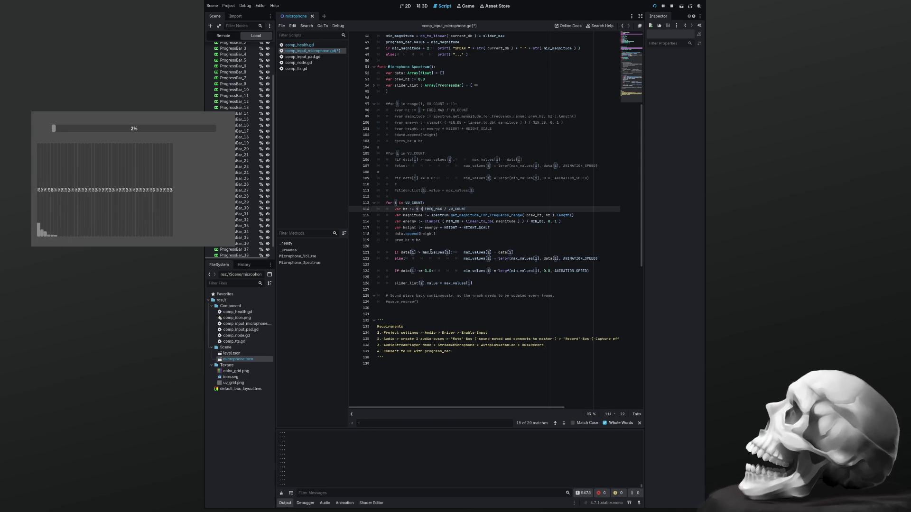
pyautogui.write('(')
pyautogui.write(')')
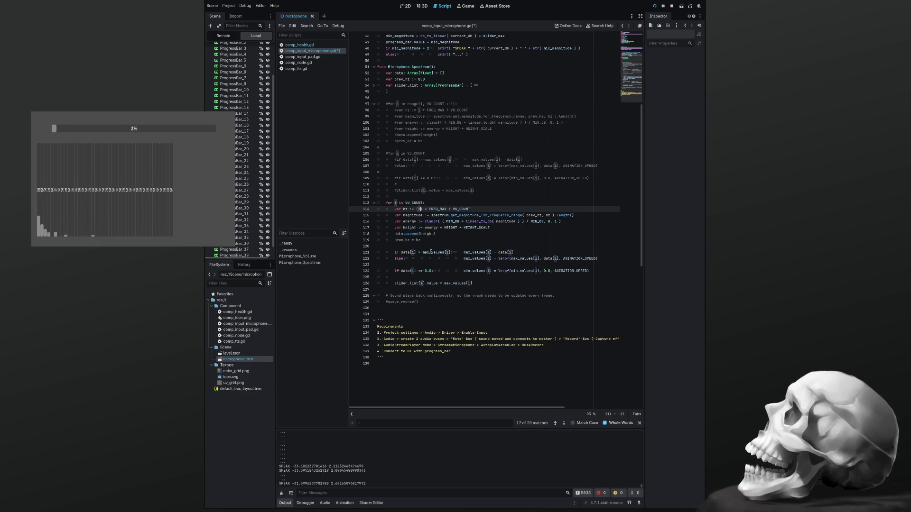
pyautogui.write('+1')
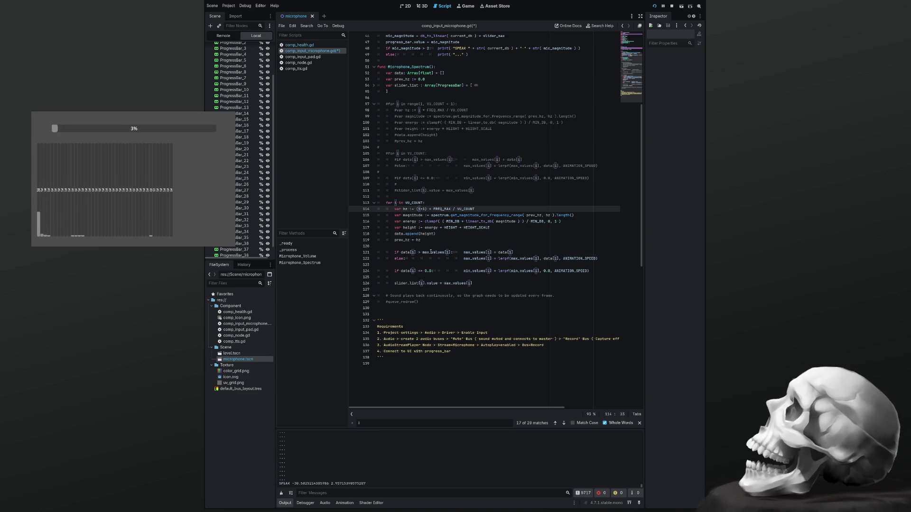
pyautogui.press('BackSpace')
pyautogui.press('BackSpace')
pyautogui.press('BackSpace')
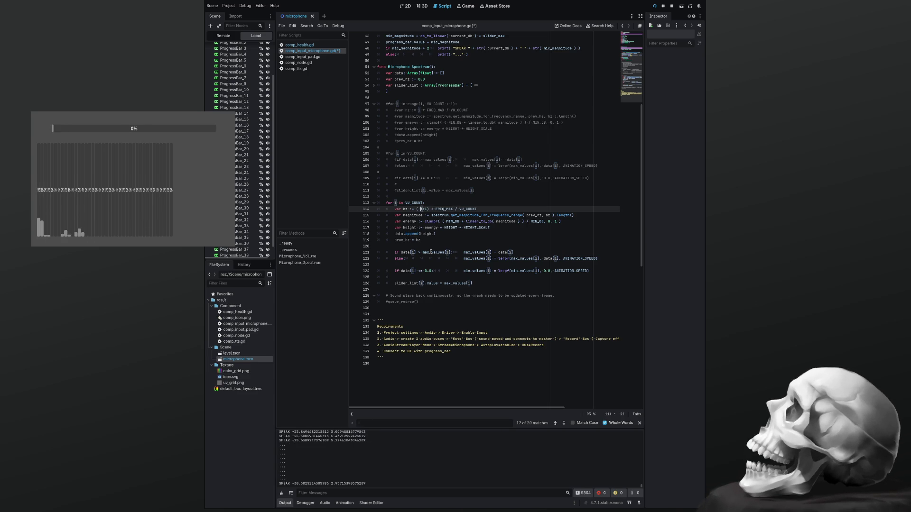
pyautogui.write('i + 1')
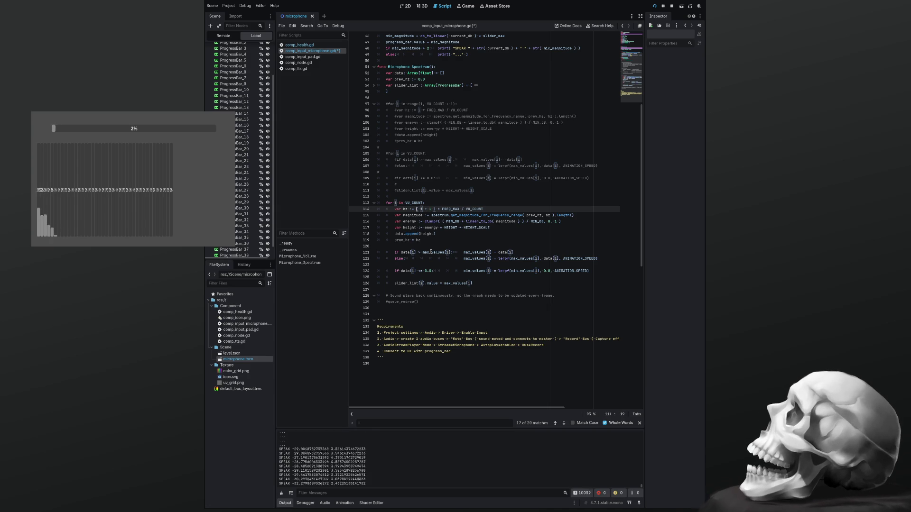
pyautogui.click(417, 208)
pyautogui.write('(')
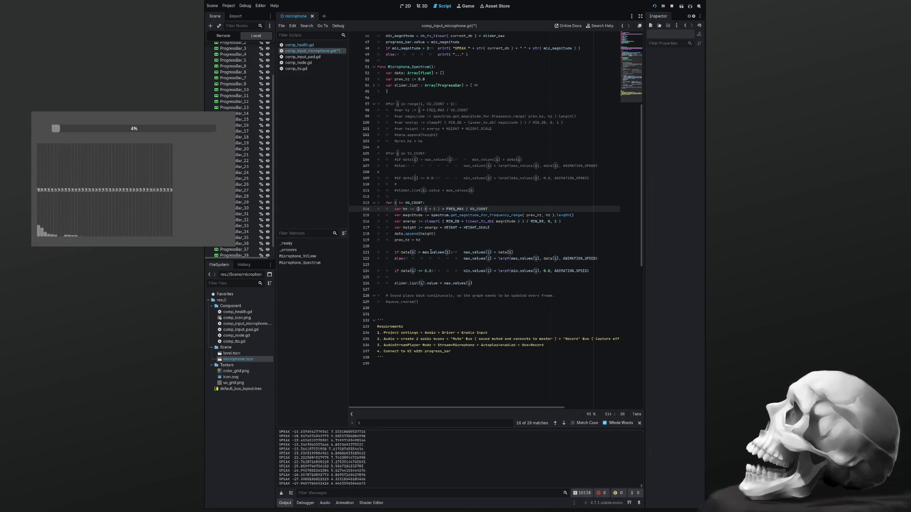
pyautogui.press('Right')
pyautogui.press('Right')
pyautogui.press('Right')
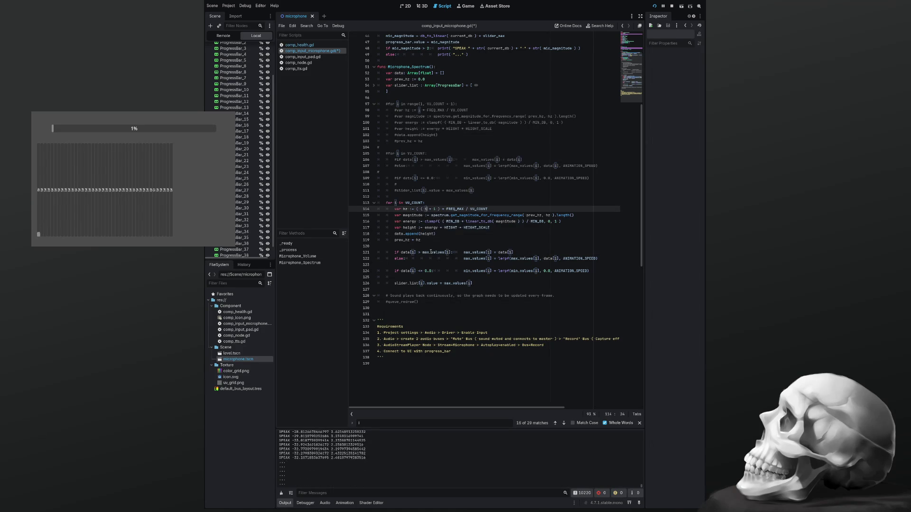
pyautogui.press('Right')
pyautogui.press('Right')
pyautogui.press('Right')
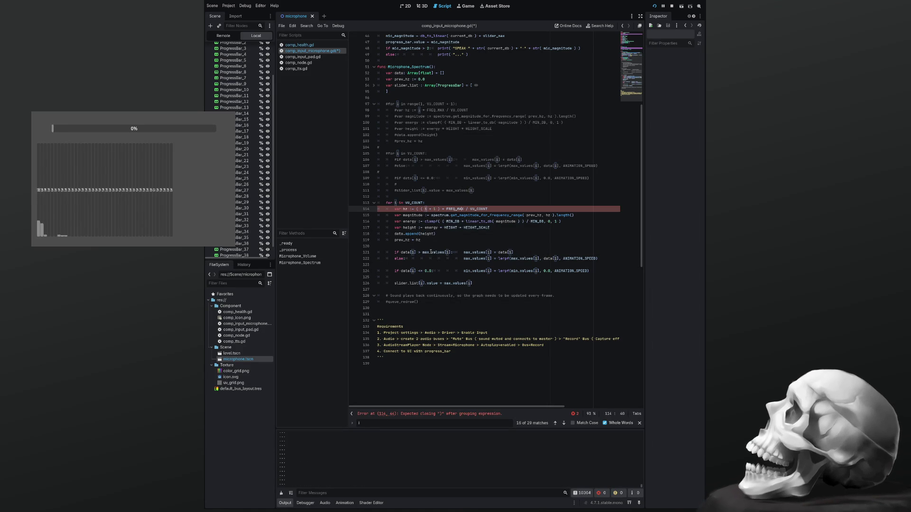
pyautogui.write(')')
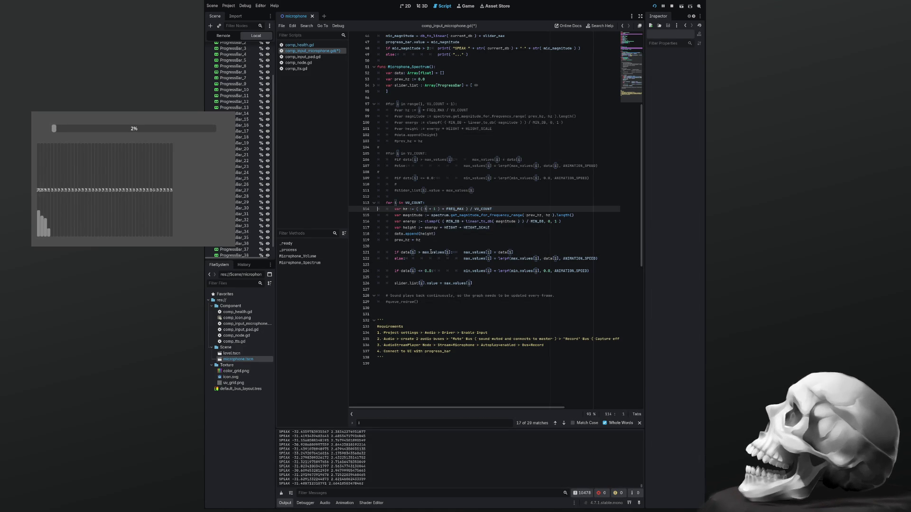
pyautogui.press('Down')
pyautogui.press('Down')
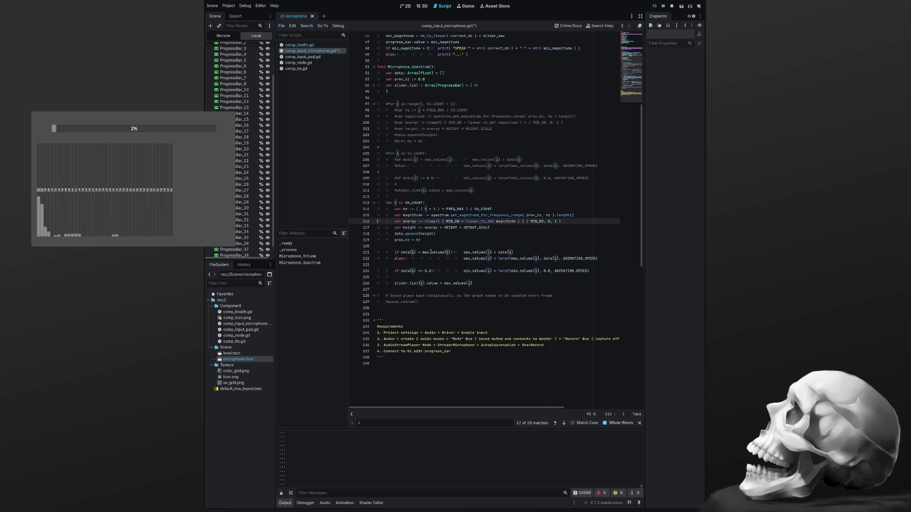
pyautogui.press('Down')
pyautogui.press('Down')
pyautogui.press('Down')
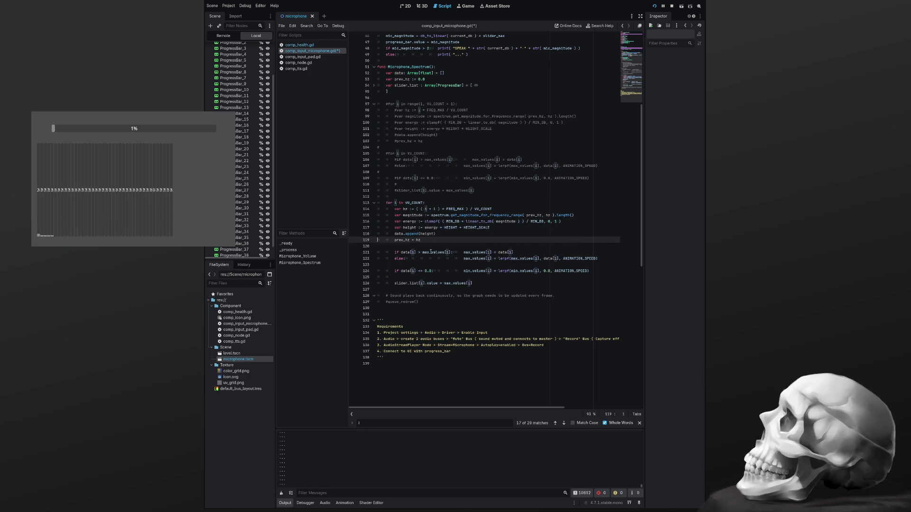
pyautogui.press('Down')
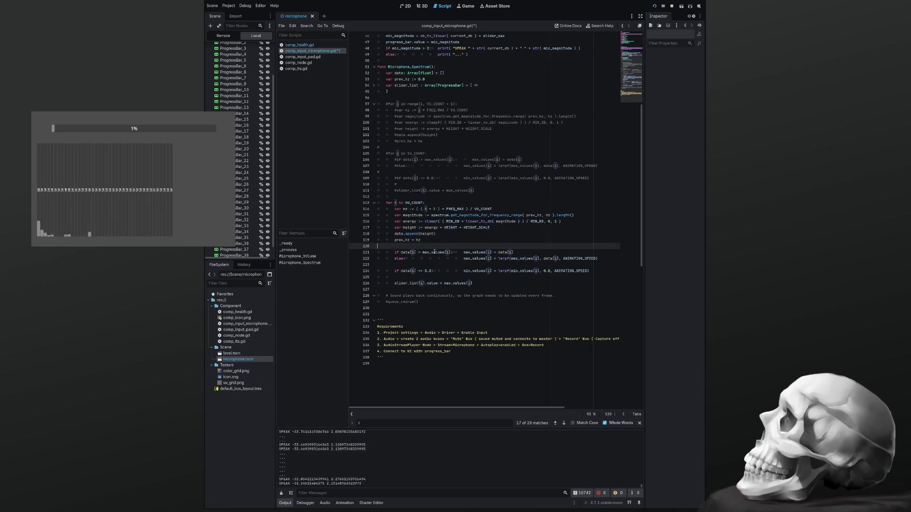
# Step: Search the script for every occurrence of prev_hz from line 119
pyautogui.doubleClick(401, 240)
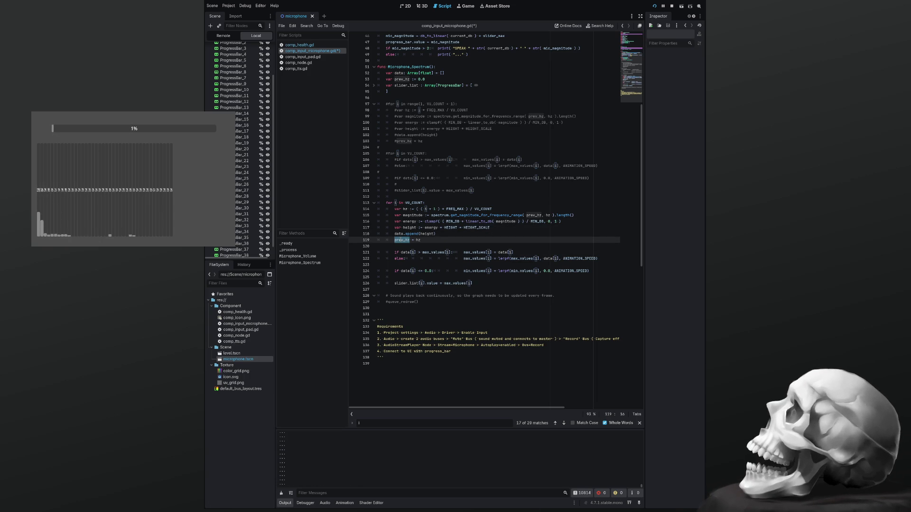
pyautogui.doubleClick(418, 241)
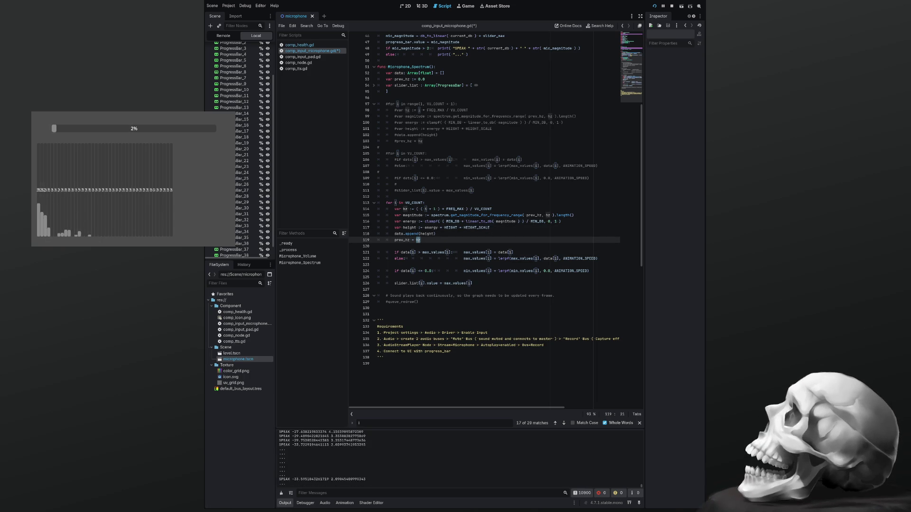
pyautogui.doubleClick(406, 240)
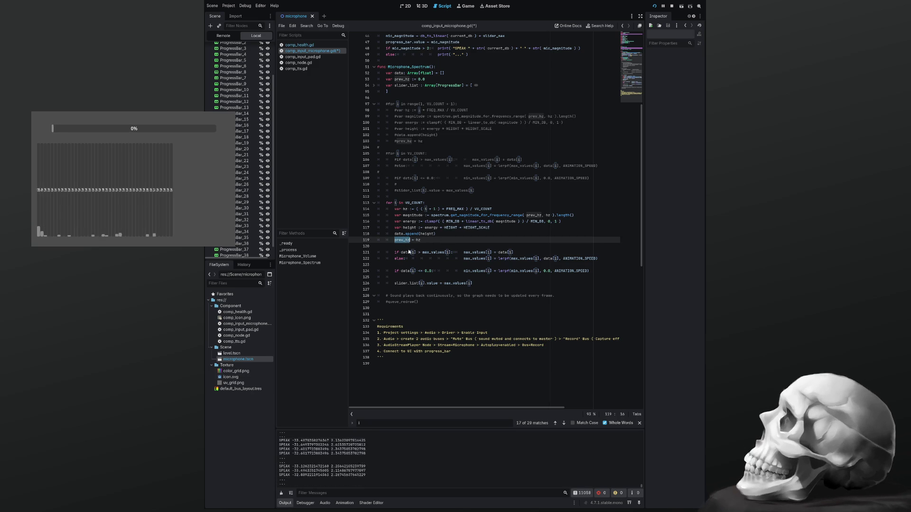
pyautogui.click(400, 244)
pyautogui.doubleClick(400, 240)
pyautogui.hotkey('ctrl', 'f')
pyautogui.scroll(8, 400, 241)
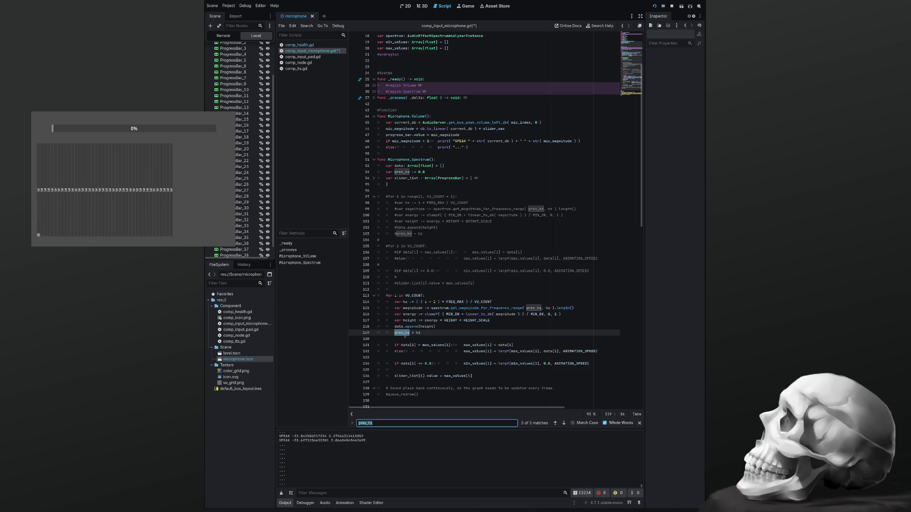
# Step: Comment out 'prev_hz = hz' on line 119 and append +1 on the loop line above
pyautogui.click(428, 332)
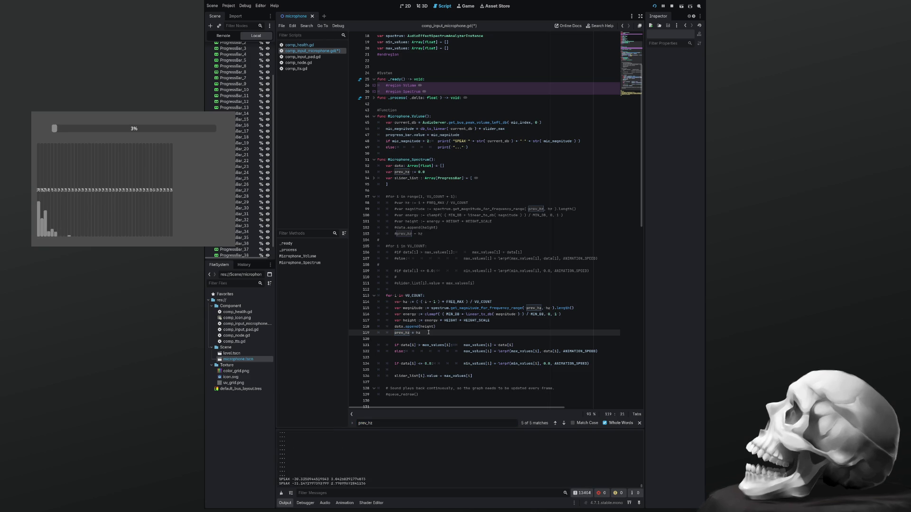
pyautogui.hotkey('ctrl', 'k')
pyautogui.press('Up')
pyautogui.press('Up')
pyautogui.press('Up')
pyautogui.press('Up')
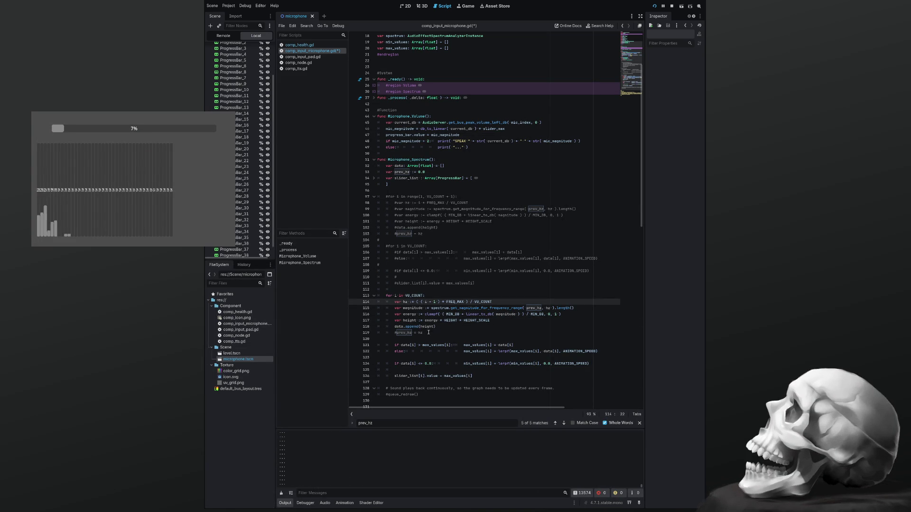
pyautogui.press('Up')
pyautogui.write('+1')
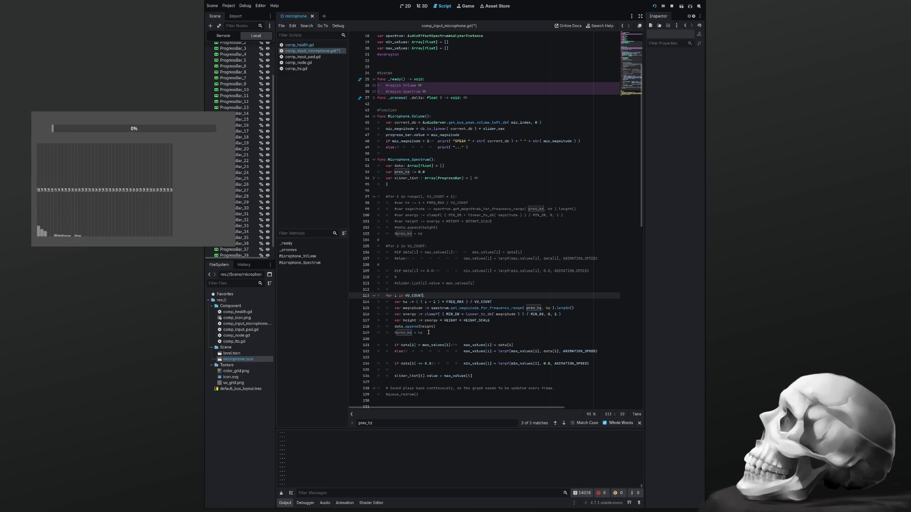
pyautogui.press('Down')
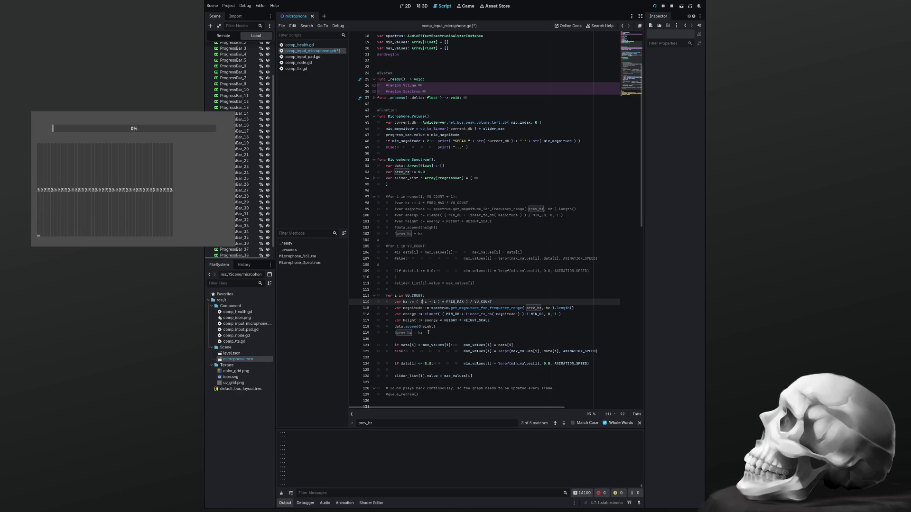
# Step: Duplicate the hz line and remove the + 1 from the first copy, leaving ( i * FREQ_MAX ) / VU_COUNT
pyautogui.hotkey('shift', 'Home')
pyautogui.press('End')
pyautogui.hotkey('ctrl', 'shift', 'd')
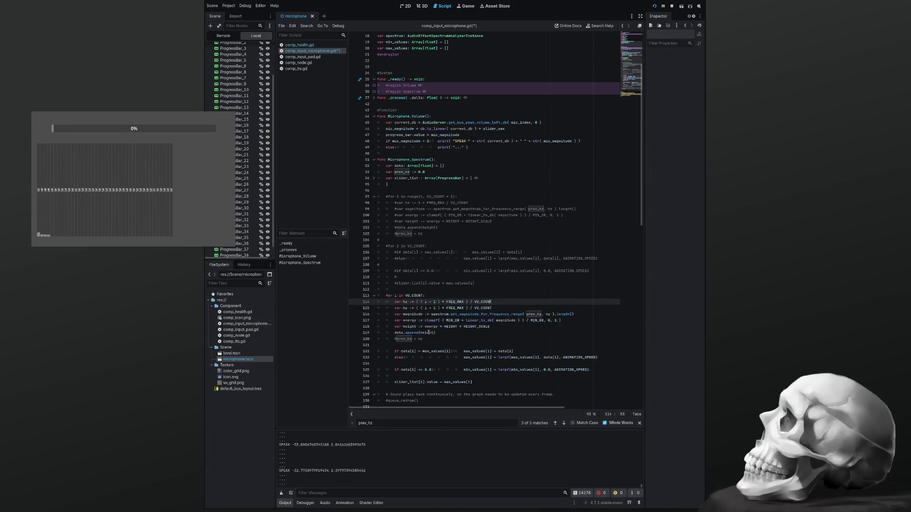
pyautogui.press('Left')
pyautogui.press('Left')
pyautogui.press('Left')
pyautogui.press('Right')
pyautogui.press('Right')
pyautogui.press('Delete')
pyautogui.press('Delete')
pyautogui.press('Delete')
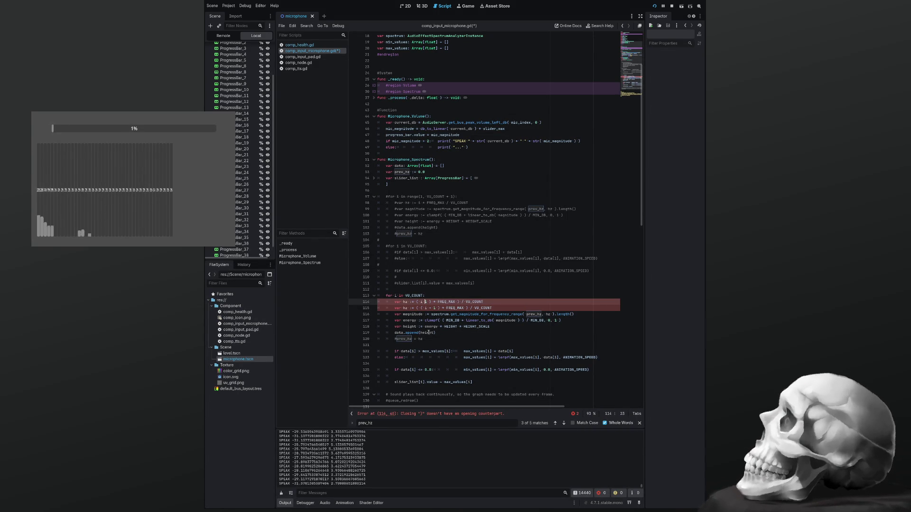
pyautogui.press('Delete')
pyautogui.press('Delete')
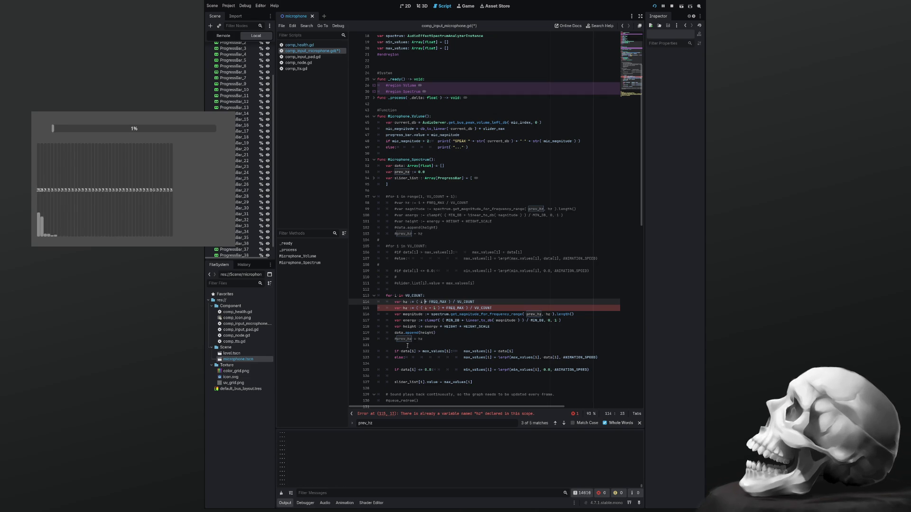
# Step: Rename hz to prev_hz in the first copy on line 114 and save
pyautogui.doubleClick(404, 339)
pyautogui.hotkey('ctrl', 'c')
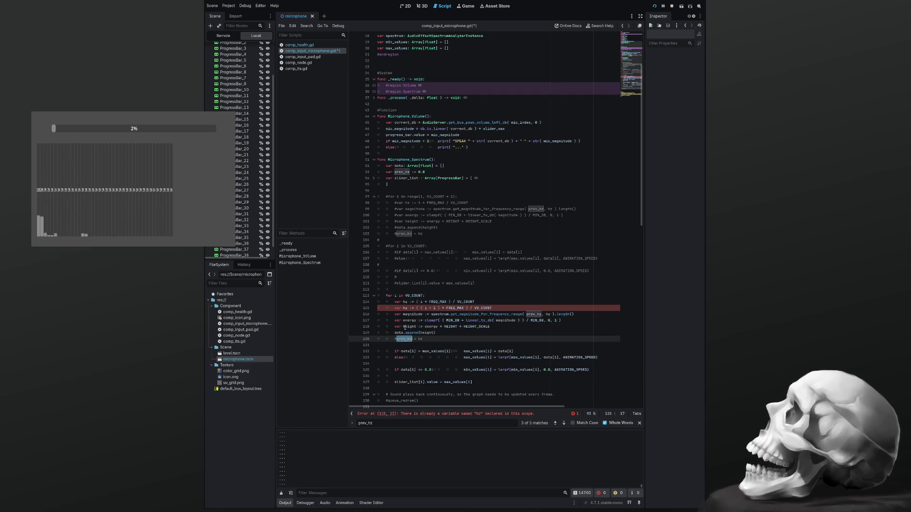
pyautogui.doubleClick(405, 302)
pyautogui.hotkey('ctrl', 'v')
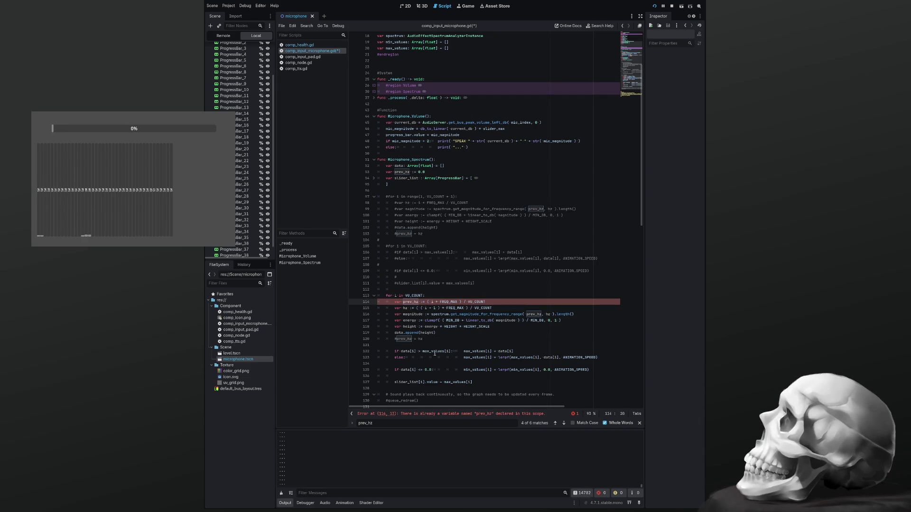
pyautogui.scroll(-1, 461, 327)
pyautogui.scroll(-2, 461, 328)
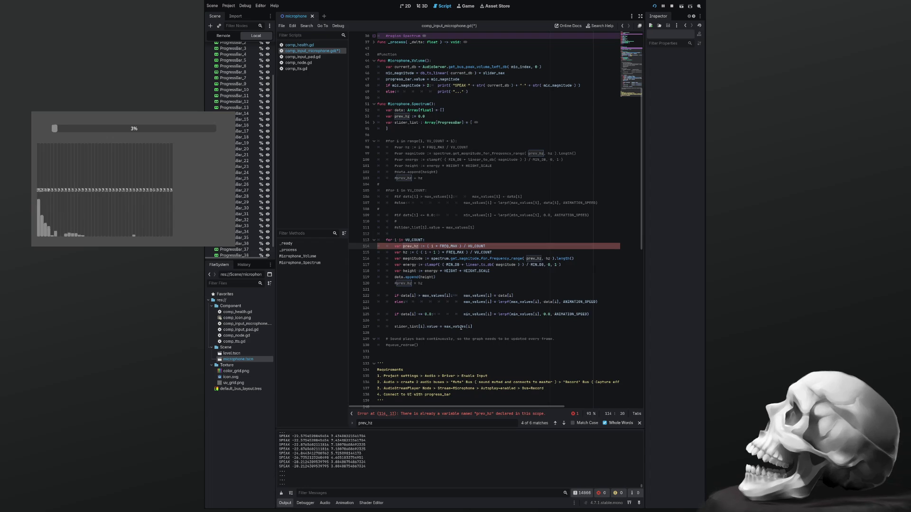
pyautogui.hotkey('ctrl', 's')
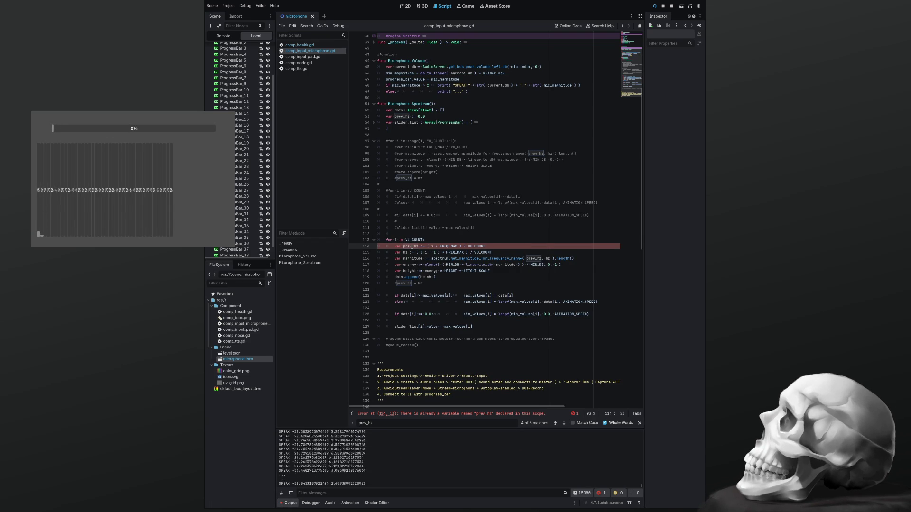
# Step: Search the script for prev_hz to find the duplicate declaration
pyautogui.doubleClick(412, 246)
pyautogui.hotkey('ctrl', 'f')
pyautogui.scroll(6, 412, 247)
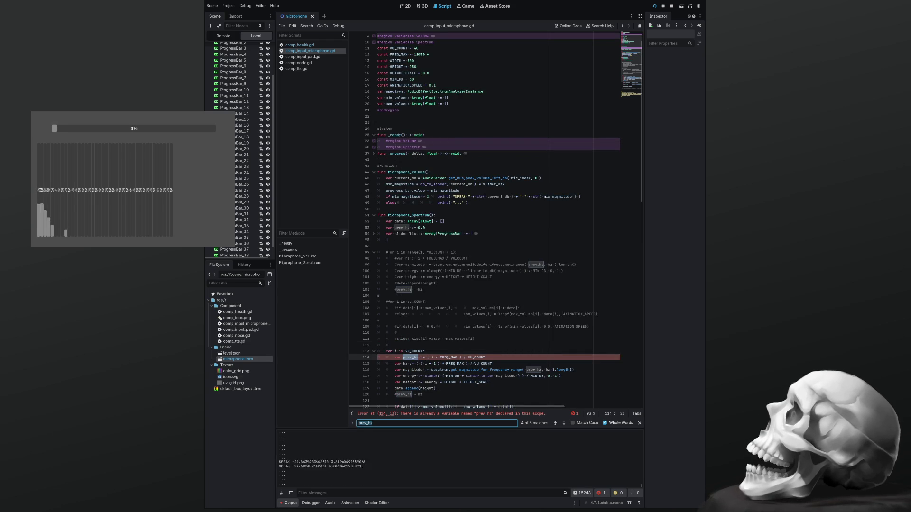
# Step: Comment out 'var prev_hz := 0.0' on line 53 and save the script
pyautogui.click(432, 229)
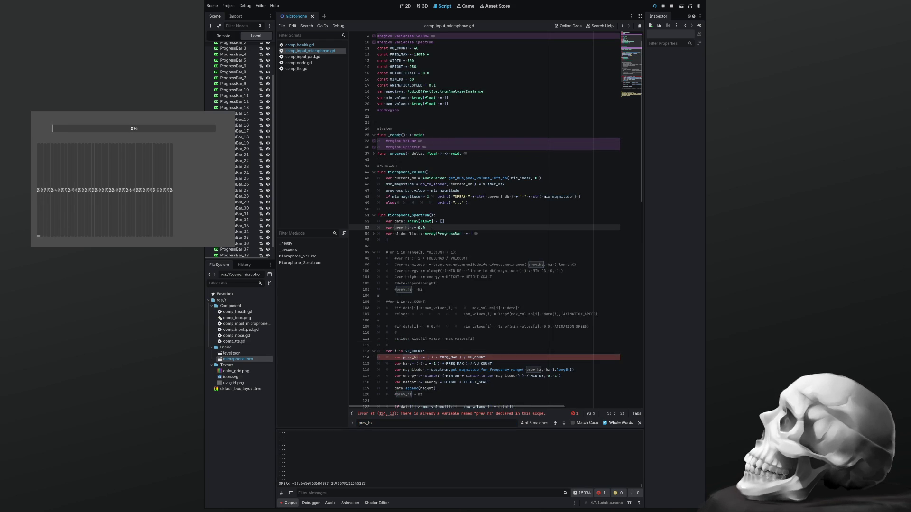
pyautogui.hotkey('ctrl', 'k')
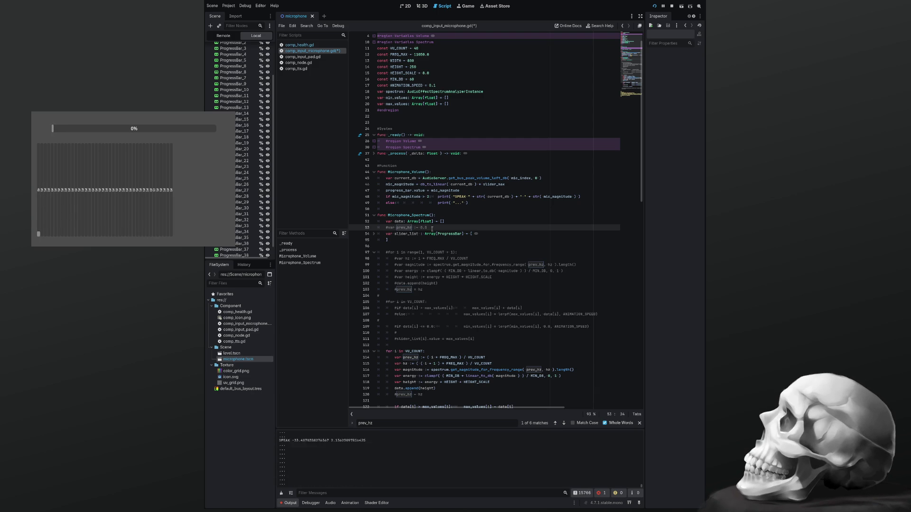
pyautogui.hotkey('ctrl', 's')
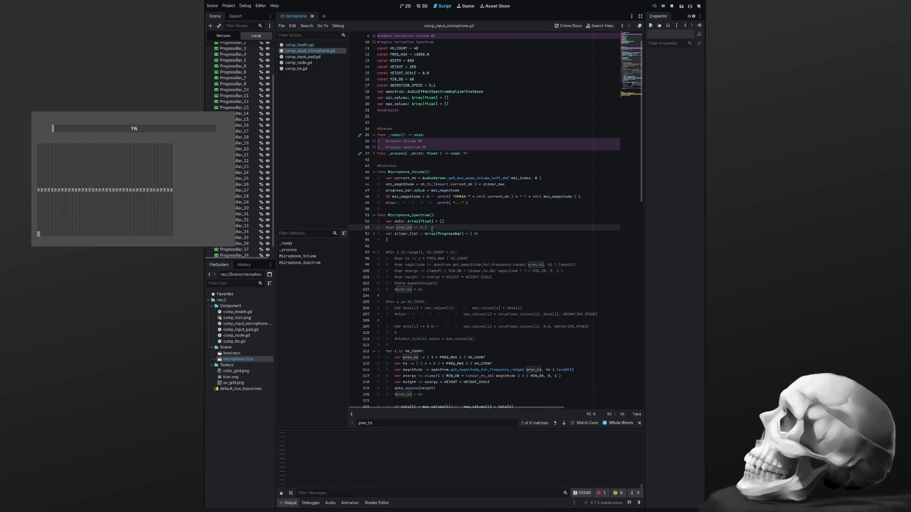